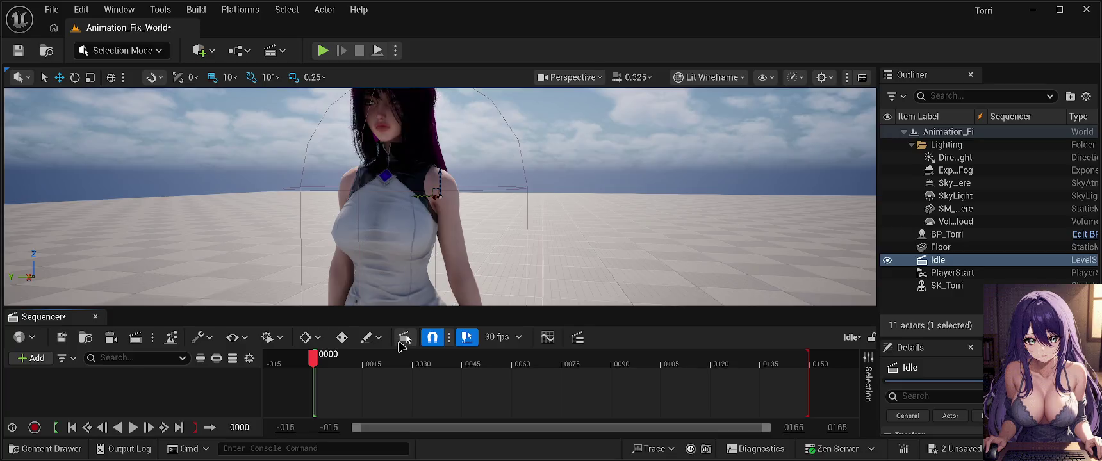
Step: Drag Anim_KA_Idle01_breathing_torri from the Torri_Animations folder into the Idle sequence's tracks
left_click(53, 449)
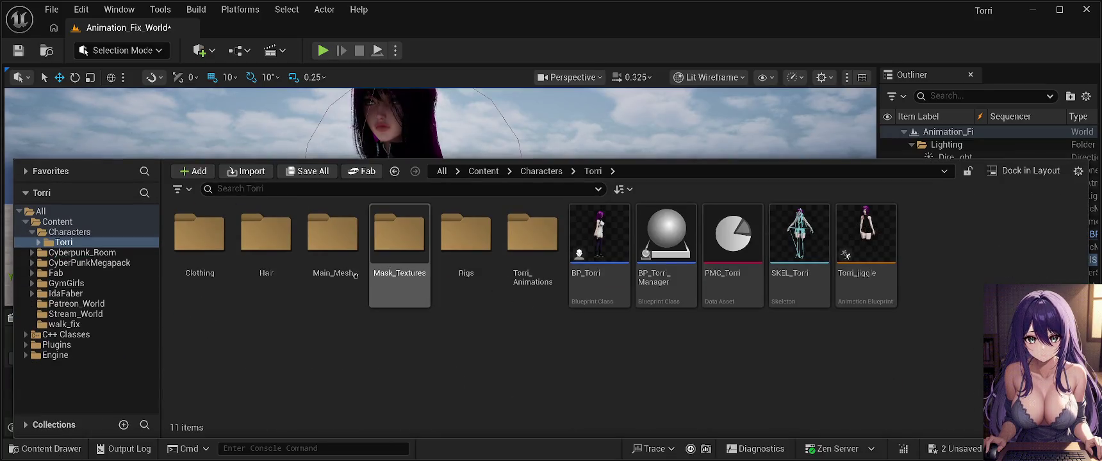
double_click(532, 236)
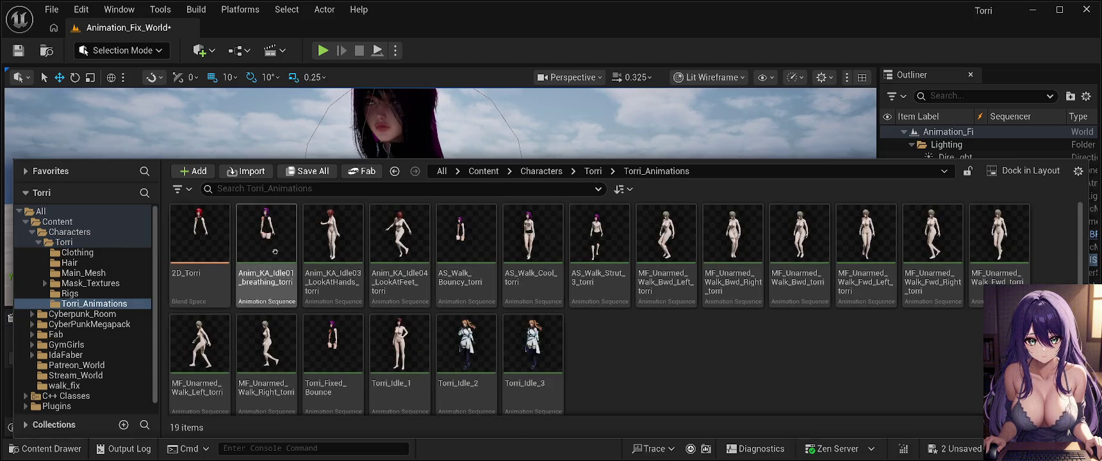
left_click_drag(275, 251, 269, 160)
mouse_move(204, 336)
left_mouse_down()
mouse_move(193, 390)
mouse_move(234, 394)
mouse_move(127, 383)
left_mouse_up()
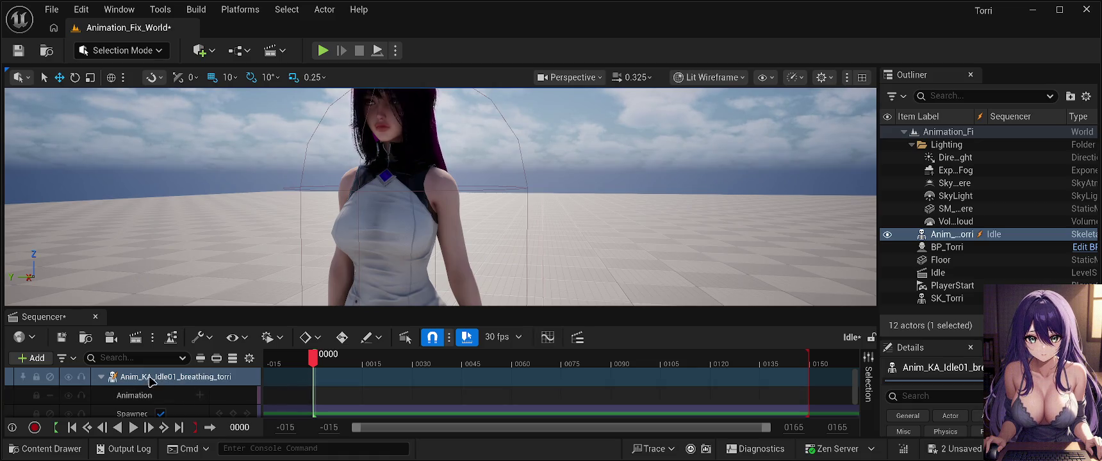
Step: Save the level, play the Idle sequence as a preview, and rewind the playhead to the start
scroll(131, 386, "down", 1)
scroll(130, 386, "up", 1)
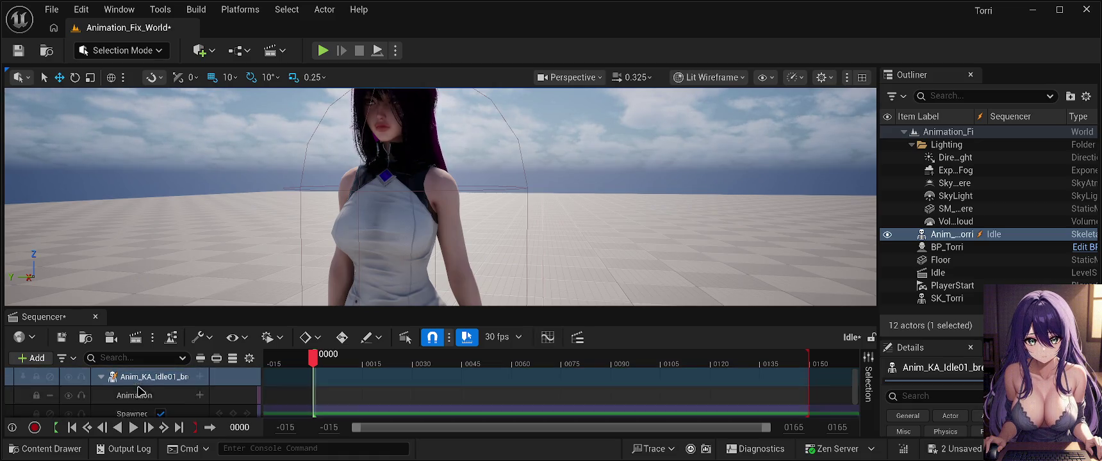
left_click(18, 51)
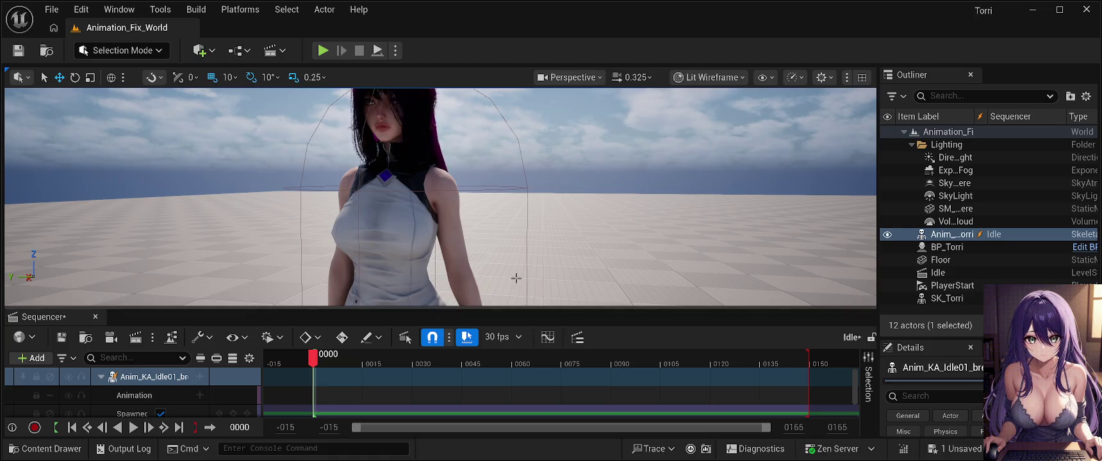
left_click(133, 428)
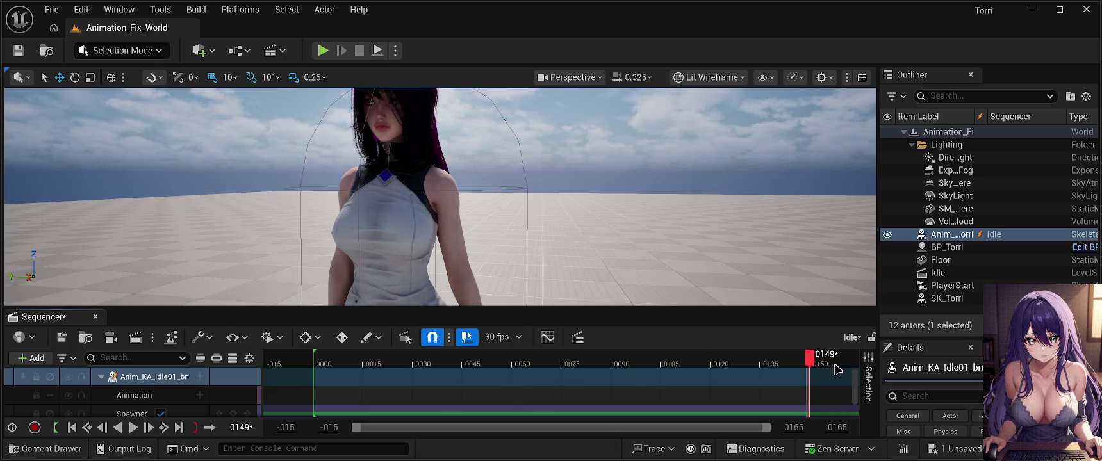
mouse_move(809, 360)
left_mouse_down()
mouse_move(295, 356)
mouse_move(319, 353)
left_mouse_up()
key("alt+p")
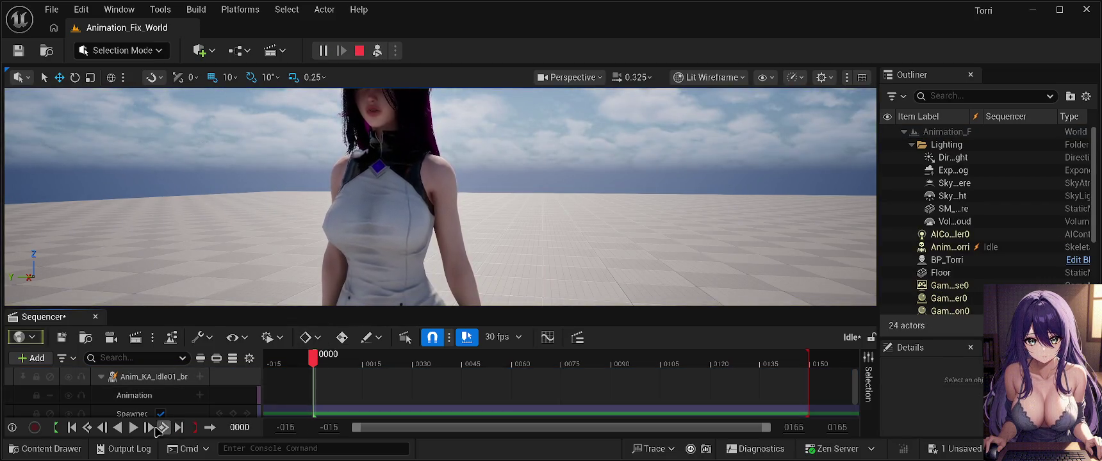
left_click(132, 428)
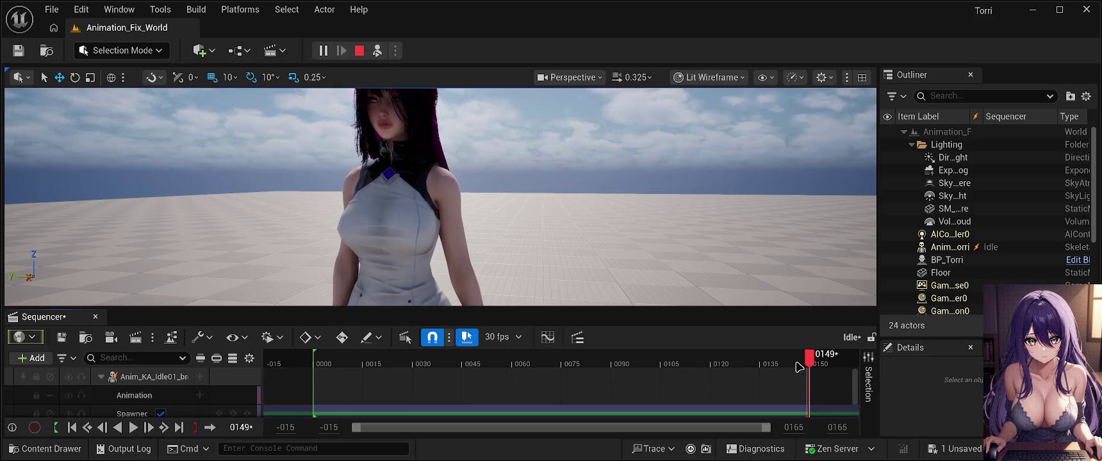
left_click_drag(809, 358, 316, 357)
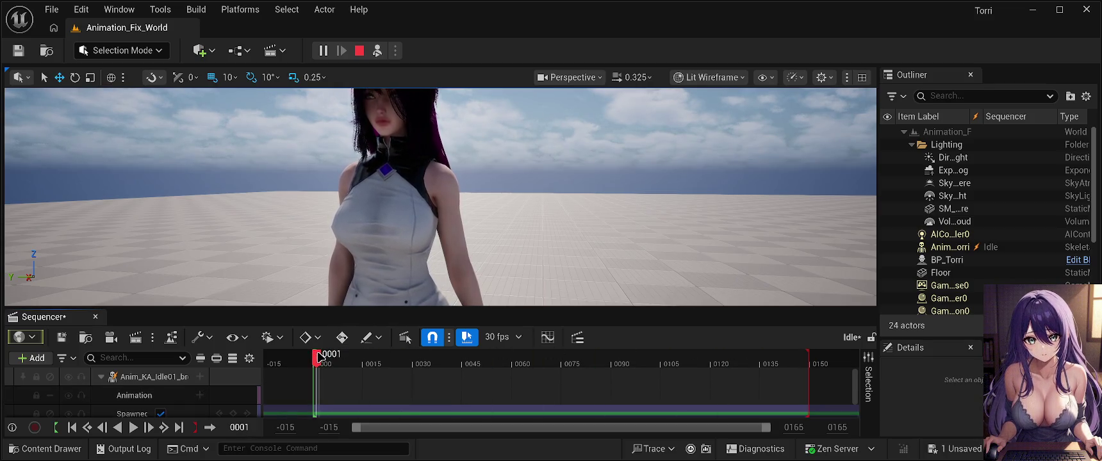
scroll(114, 394, "down", 2)
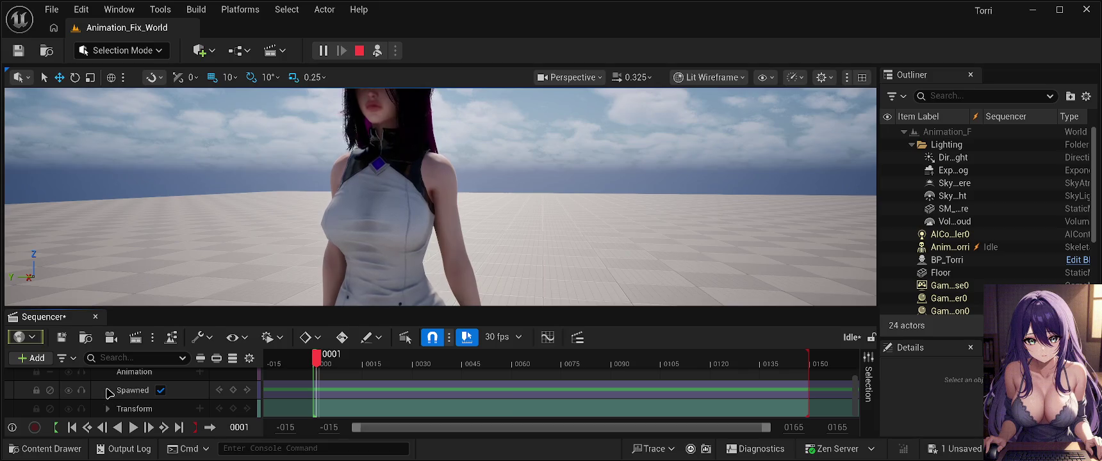
left_click(110, 393)
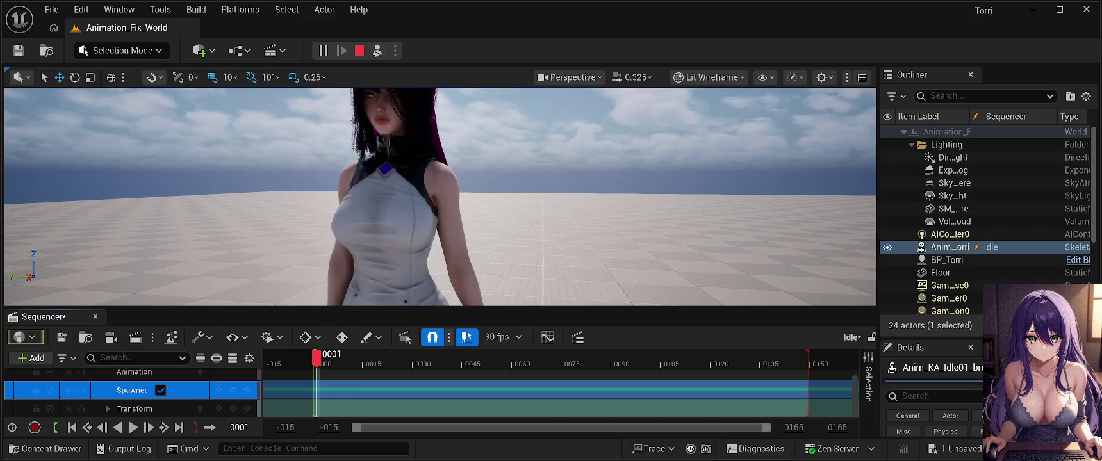
left_click(955, 260)
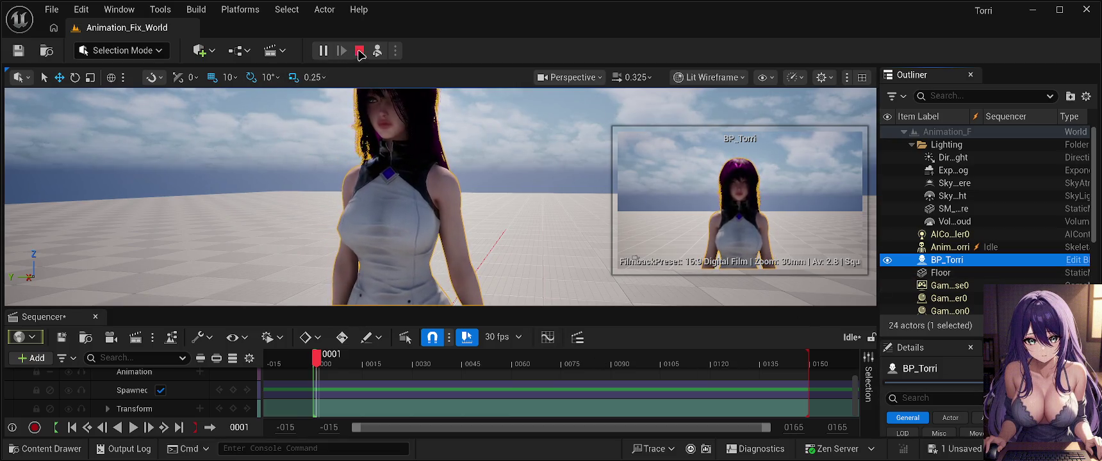
key("Escape")
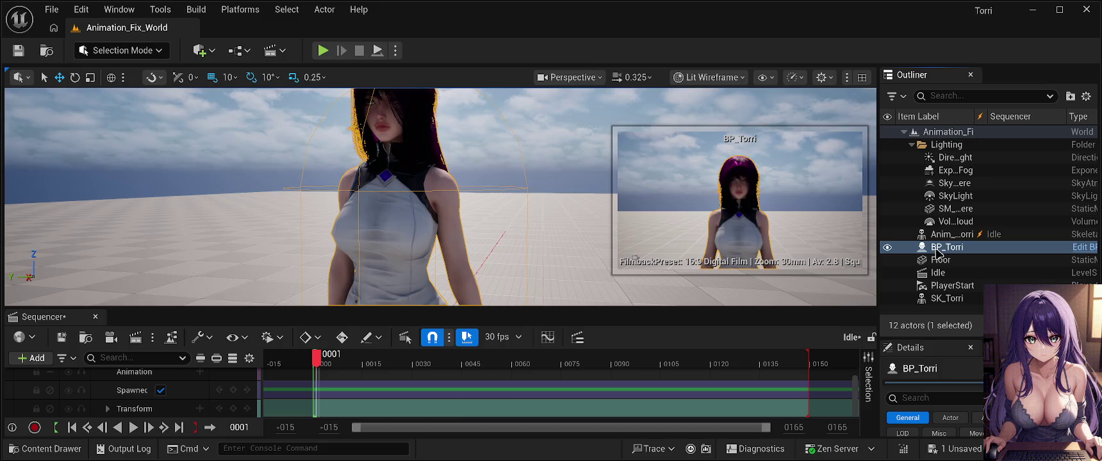
scroll(197, 395, "up", 3)
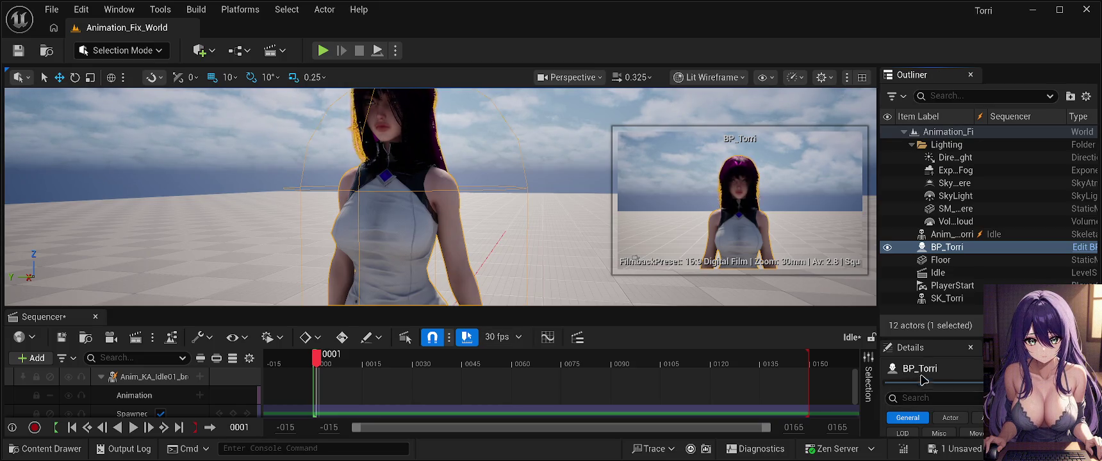
Step: Raise the Outliner/Details splitter to give the Details panel more height
left_click_drag(939, 337, 937, 288)
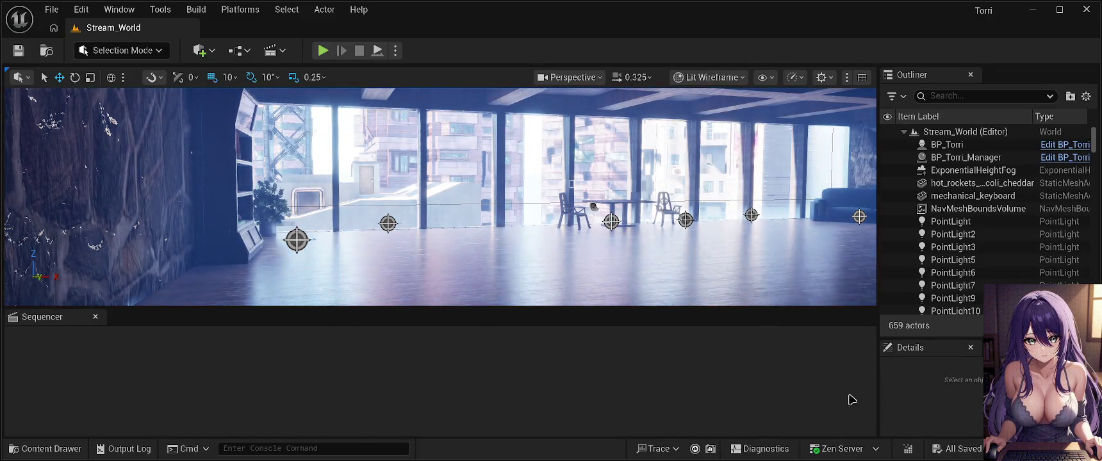
Step: Close the empty Sequencer panel and bring up the Content Drawer with the Torri_Animations assets
left_click(95, 317)
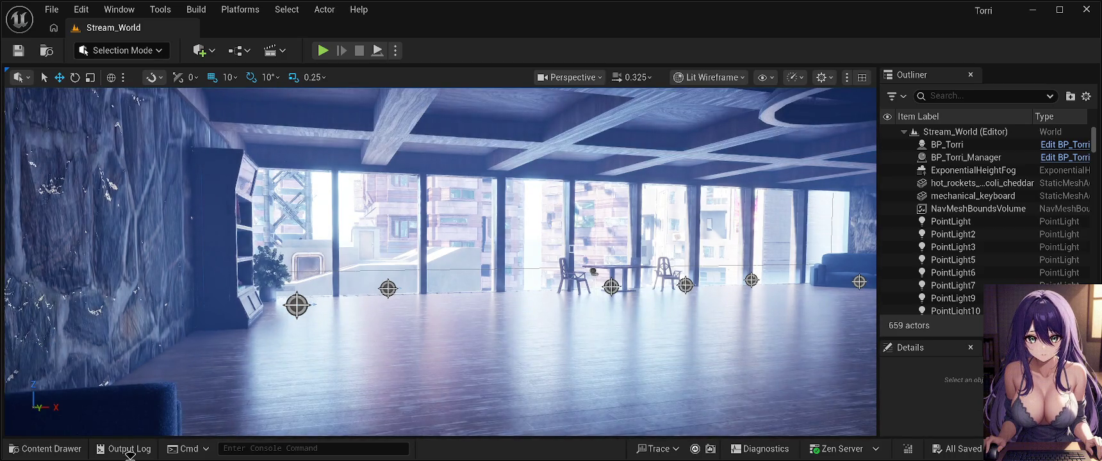
left_click(50, 451)
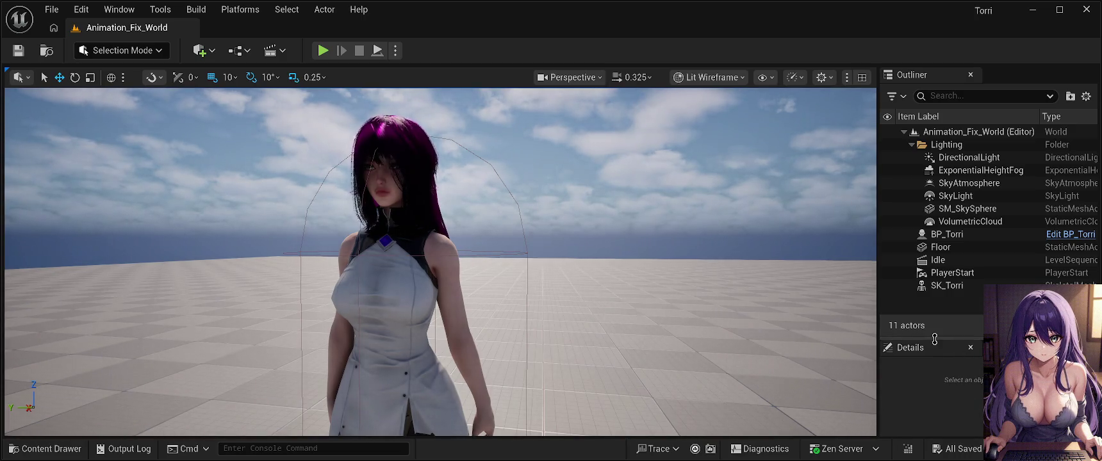
Step: Select BP_Torri, filter its Details by 'animation', and set Animation Mode to Use Animation Asset
left_click_drag(937, 341, 945, 141)
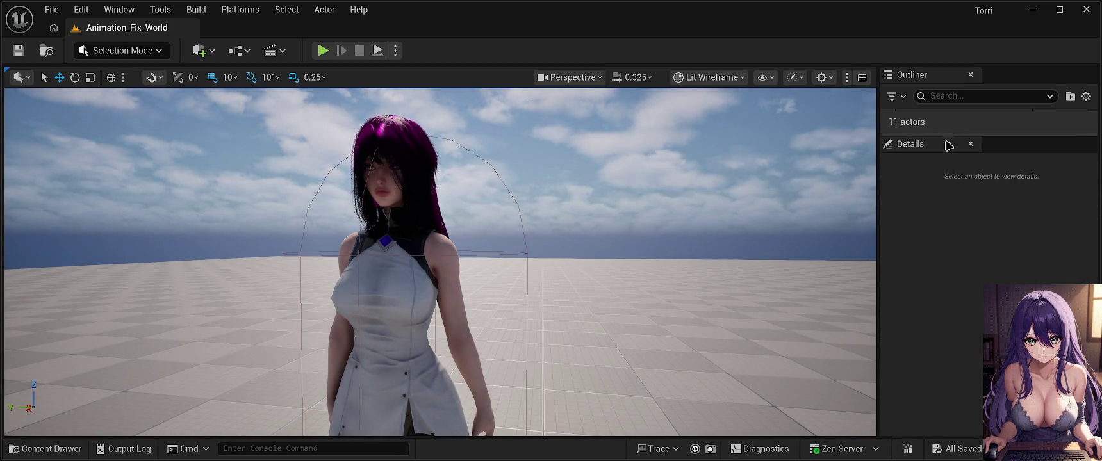
left_click(418, 294)
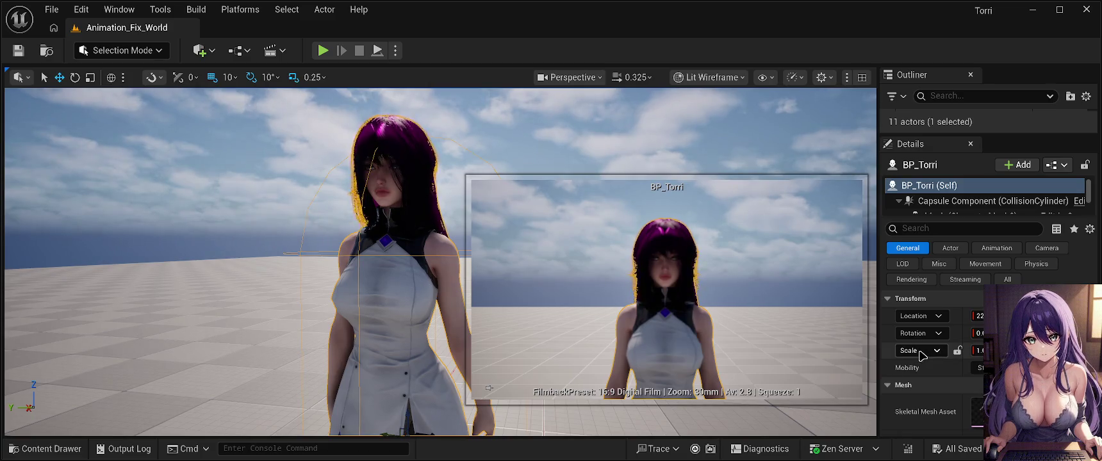
left_click(932, 227)
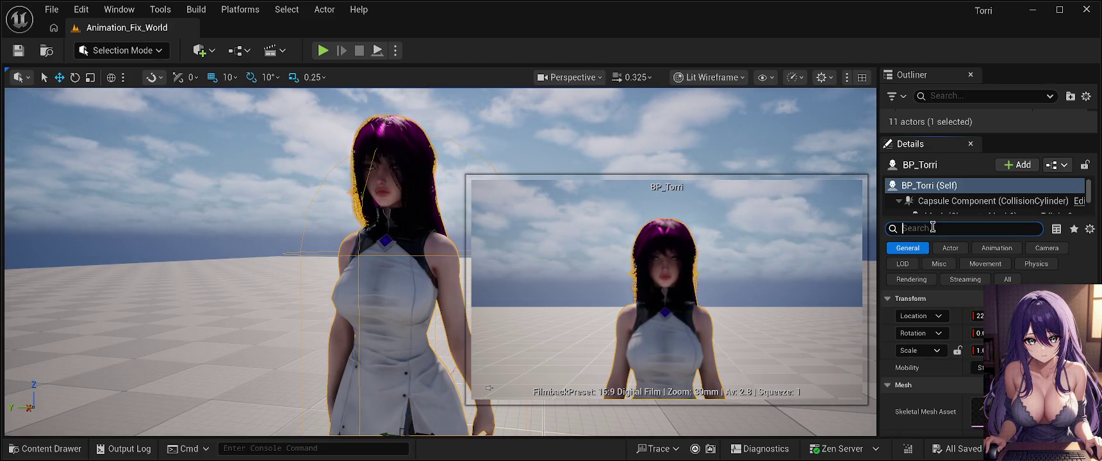
type("animation")
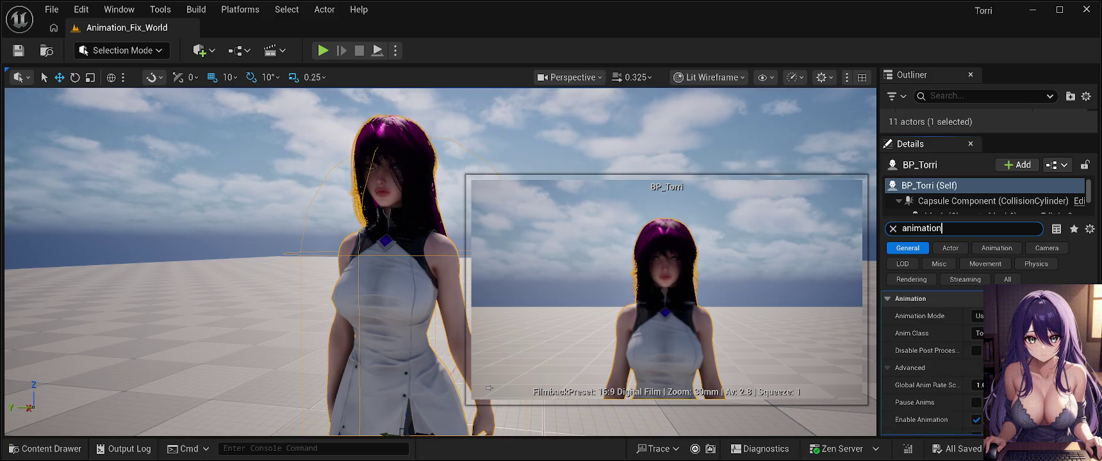
left_click(919, 315)
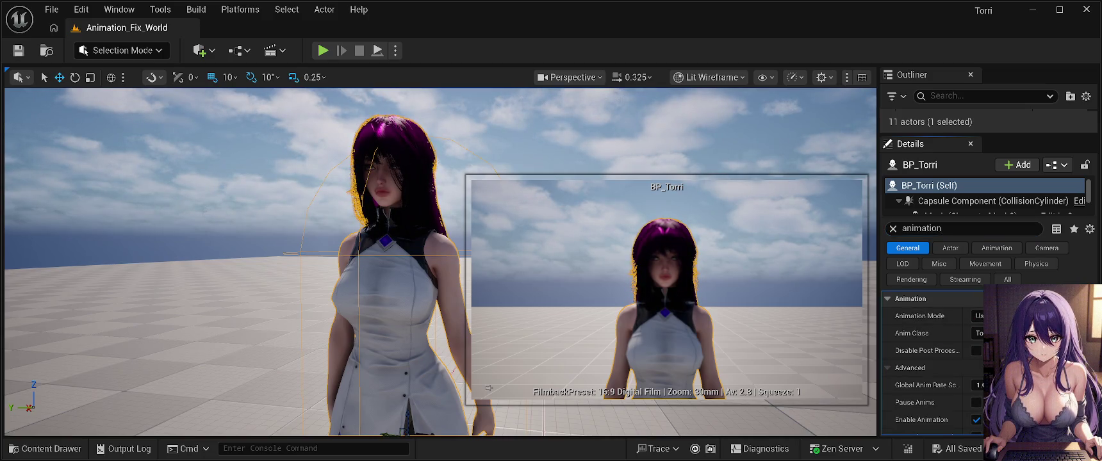
left_click(979, 315)
left_click(999, 343)
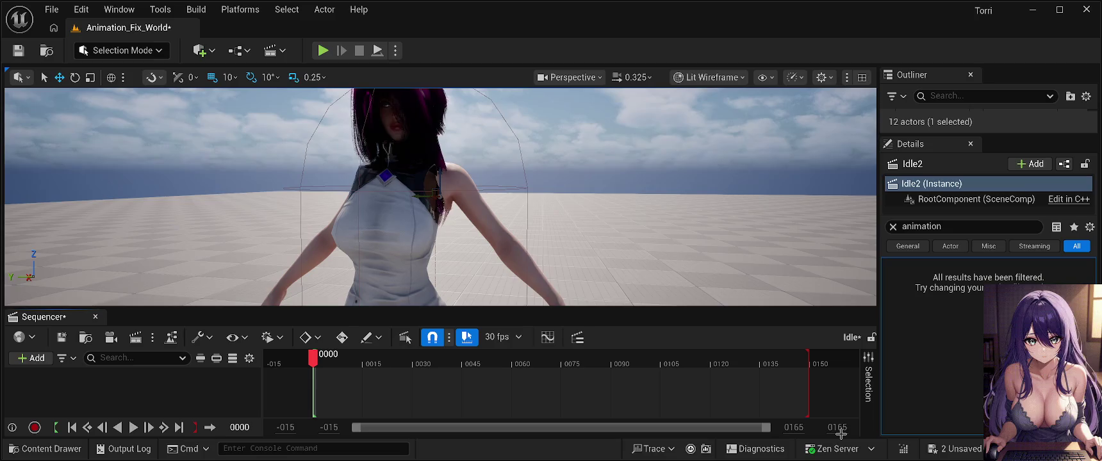
Step: Bring up the Content Drawer to browse the Torri_Animations assets
left_click(51, 449)
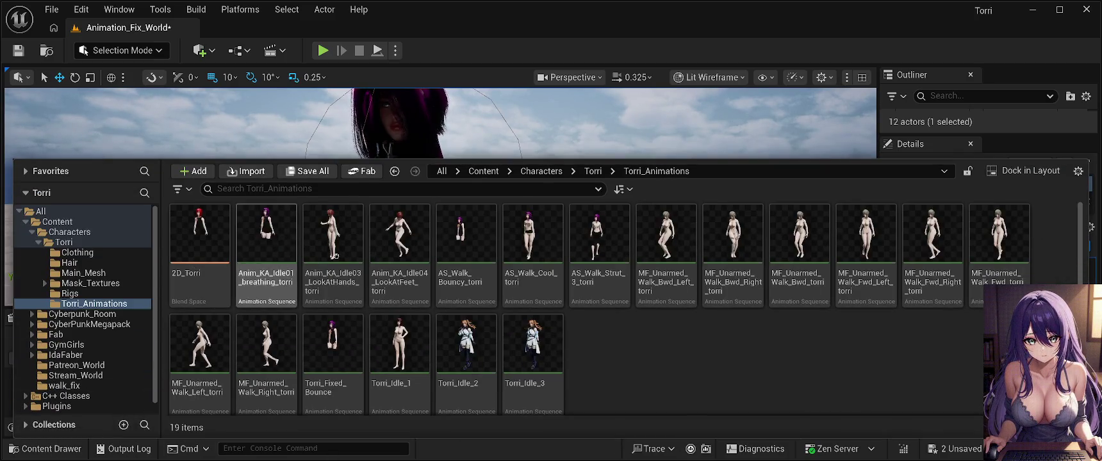
Step: Add Anim_KA_Idle01_breathing_torri to the Idle2 sequence, then play and pause to preview it
left_click(279, 240)
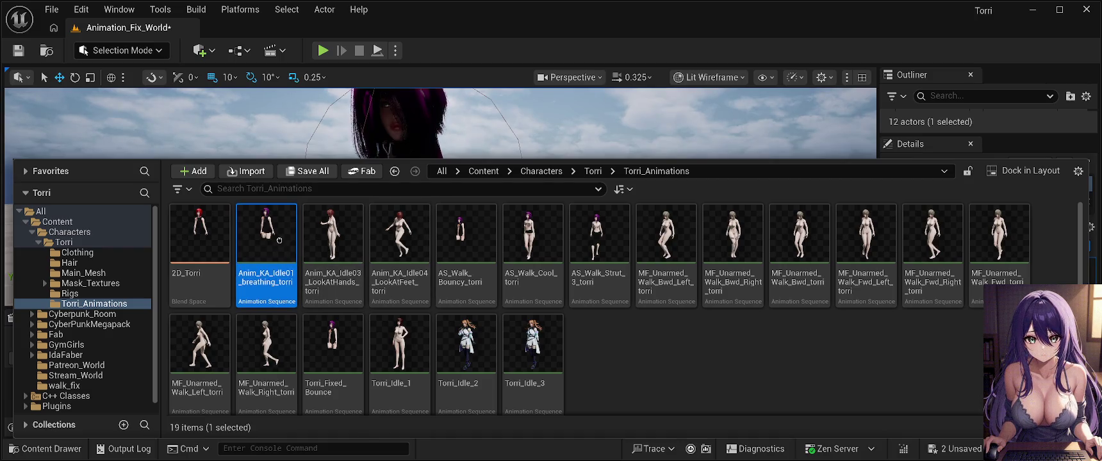
mouse_move(280, 239)
left_mouse_down()
mouse_move(279, 182)
mouse_move(174, 401)
left_mouse_up()
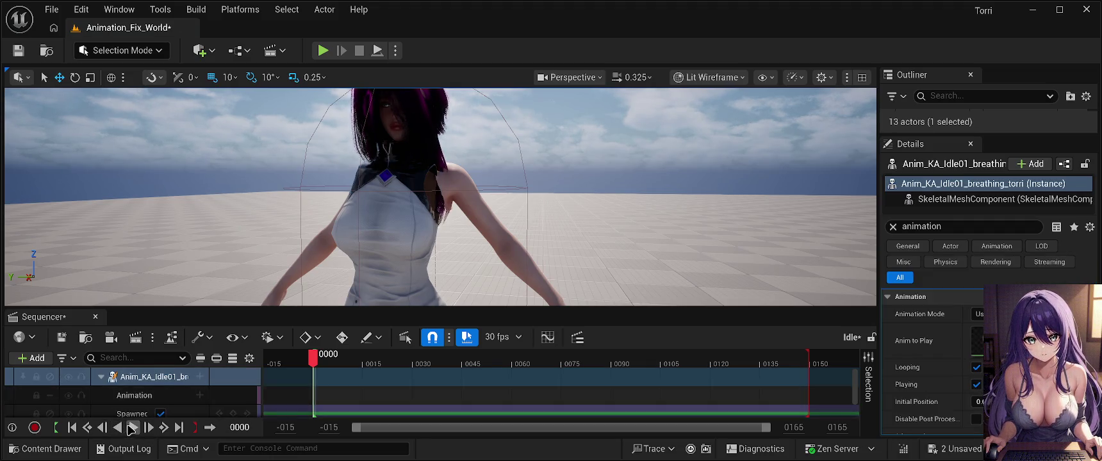
left_click(133, 427)
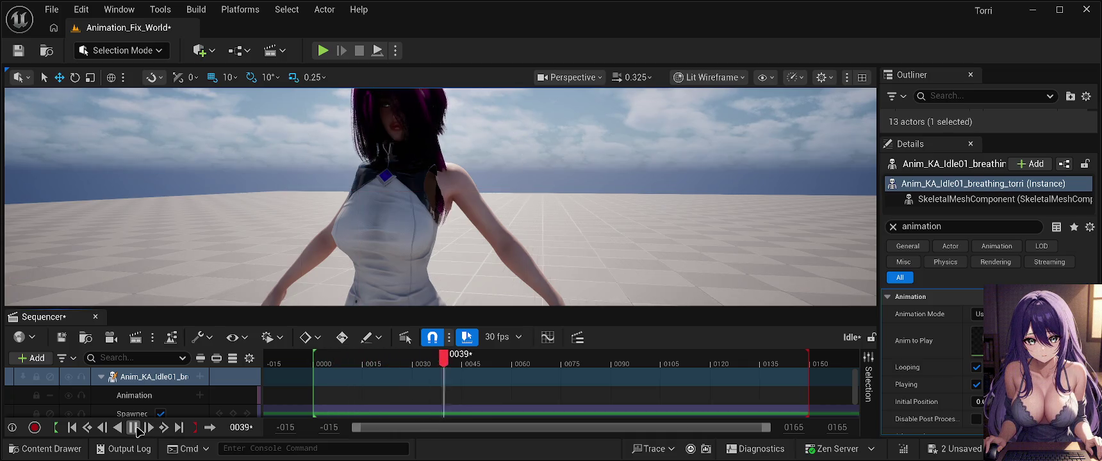
left_click(133, 427)
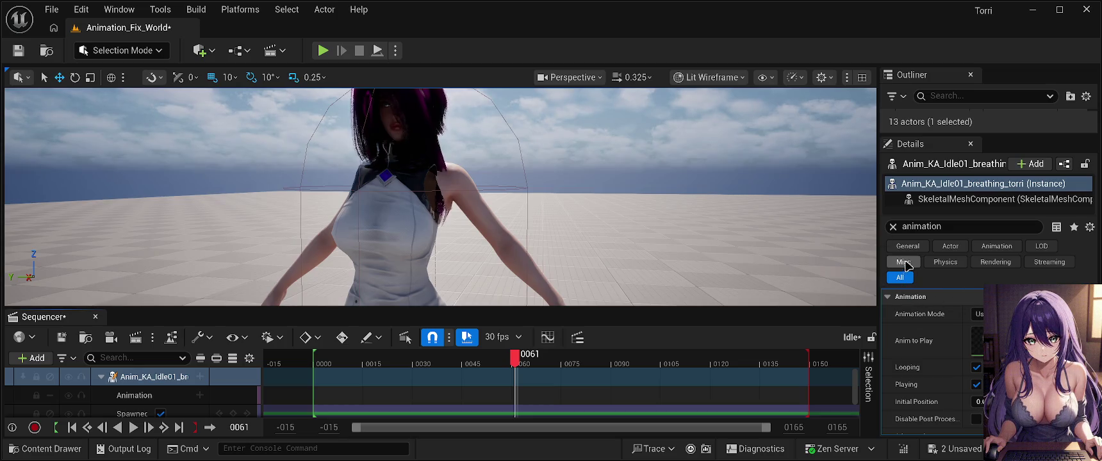
Step: Enlarge the Outliner, select BP_Torri and the spawned breathing actor, then replay the sequence
left_click_drag(907, 133, 920, 294)
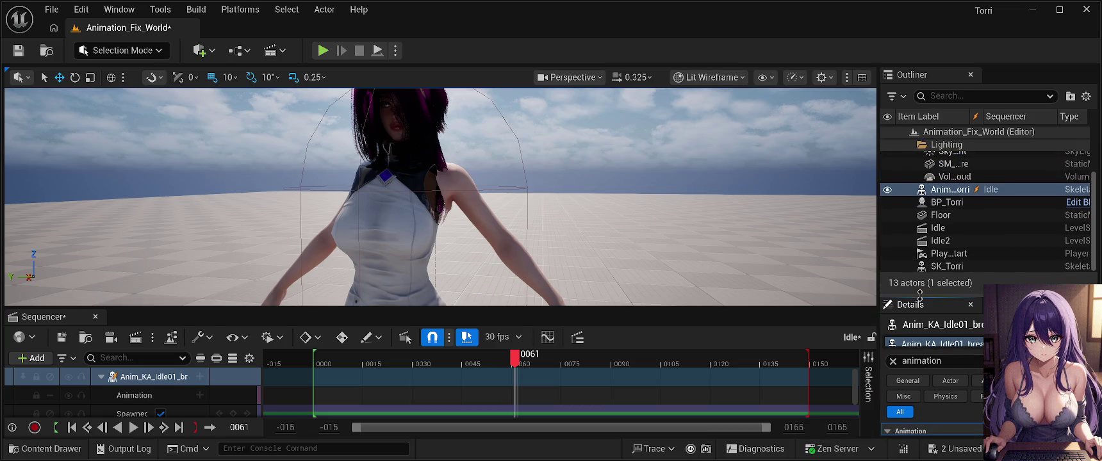
left_click(946, 203)
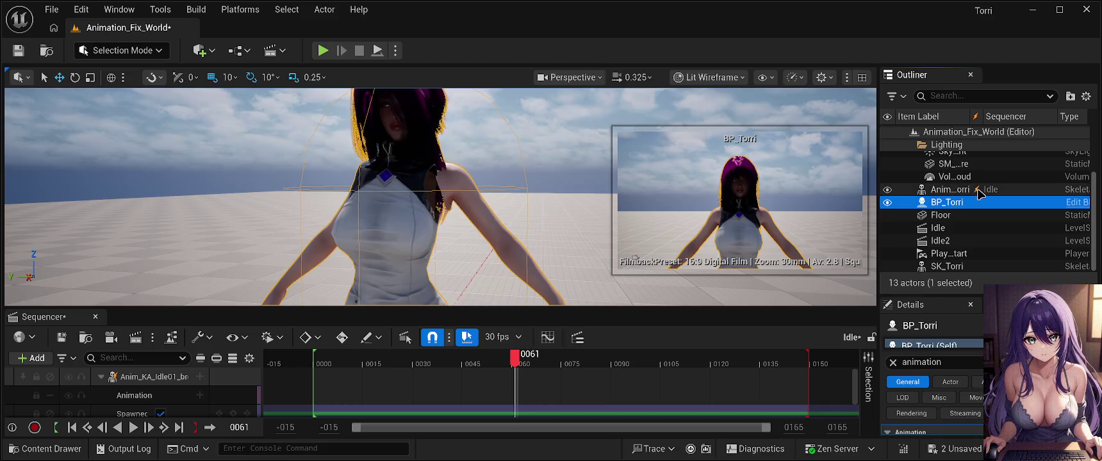
left_click(970, 191)
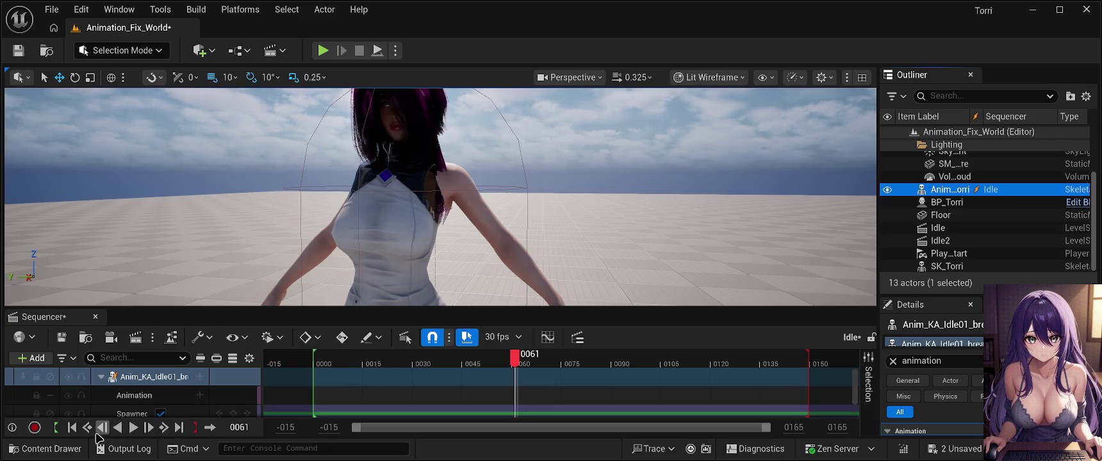
left_click(133, 428)
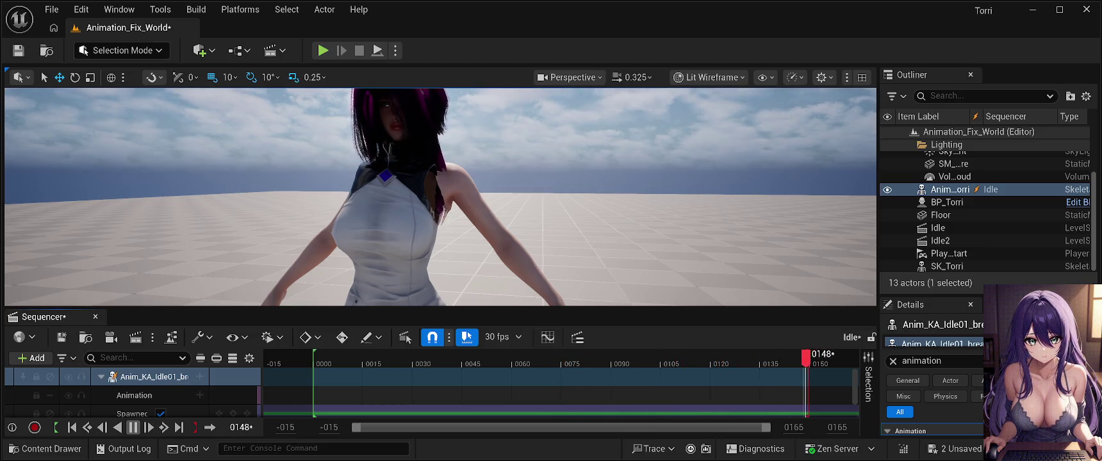
left_click(134, 428)
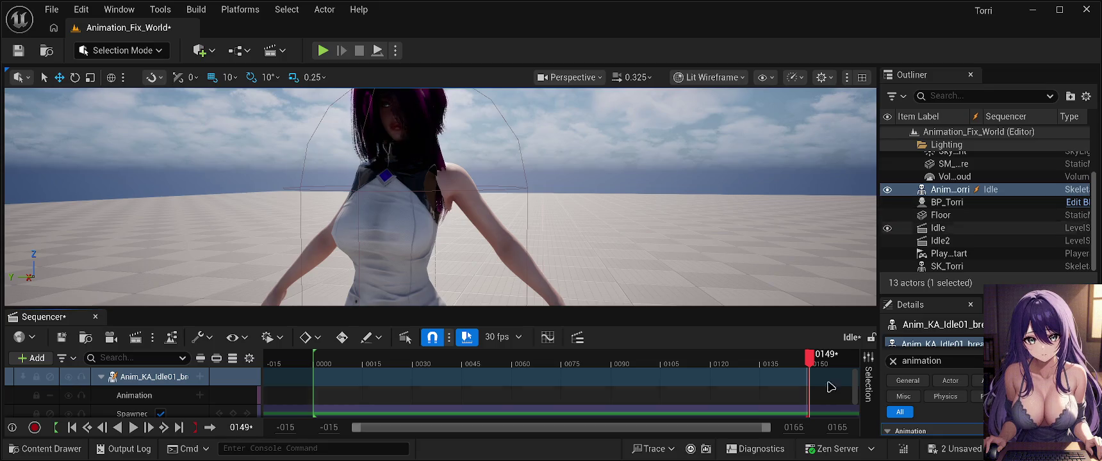
Step: Close Sequencer, set BP_Torri's Animation Mode back to Use Animation Blueprint, and save the level
left_click(95, 316)
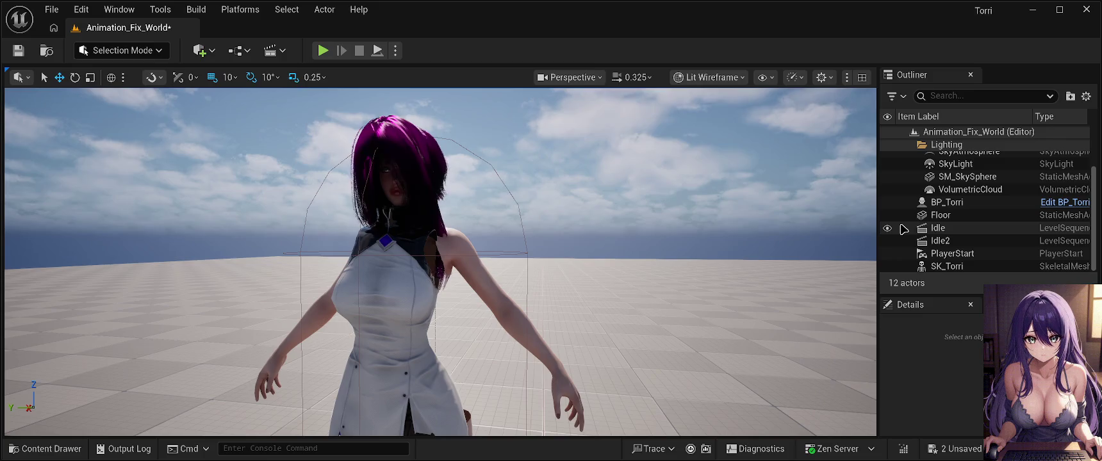
left_click(945, 203)
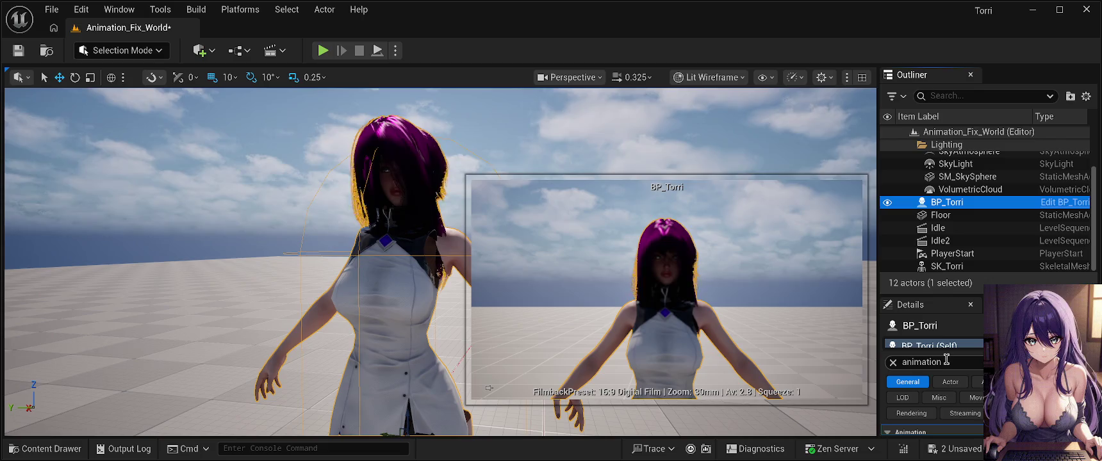
left_click(950, 362)
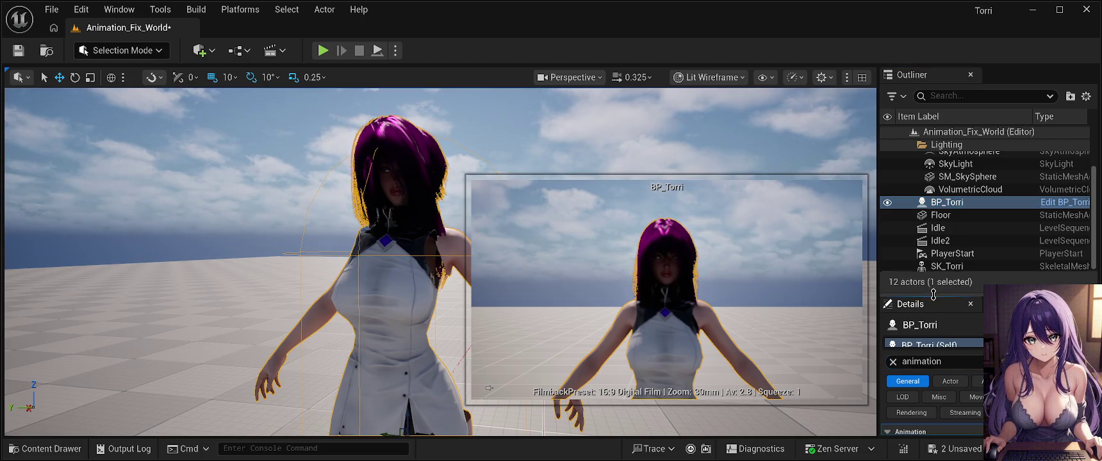
left_click_drag(934, 294, 934, 157)
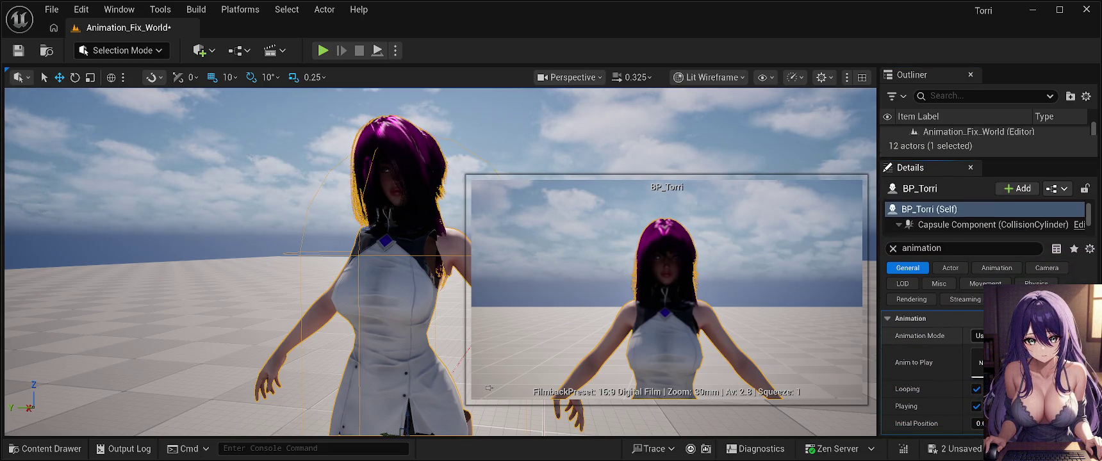
left_click(999, 350)
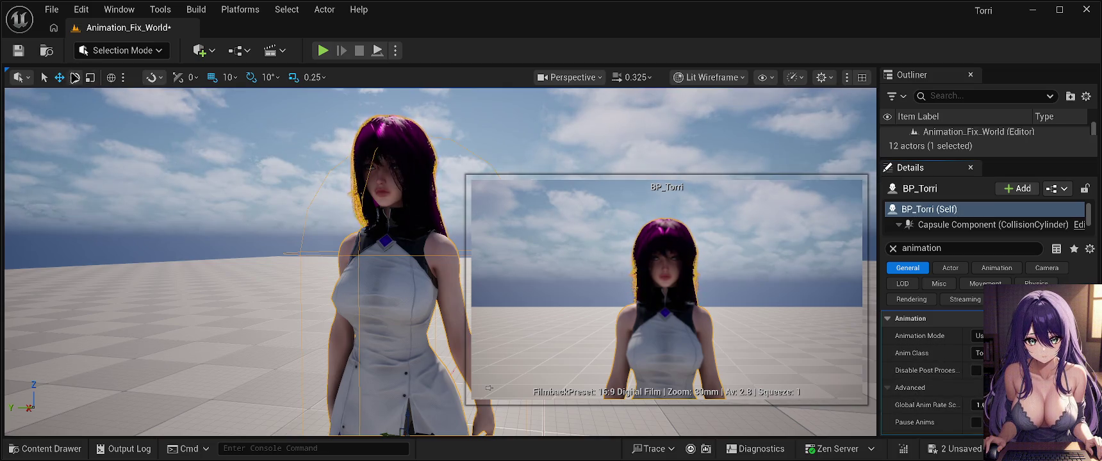
left_click(18, 52)
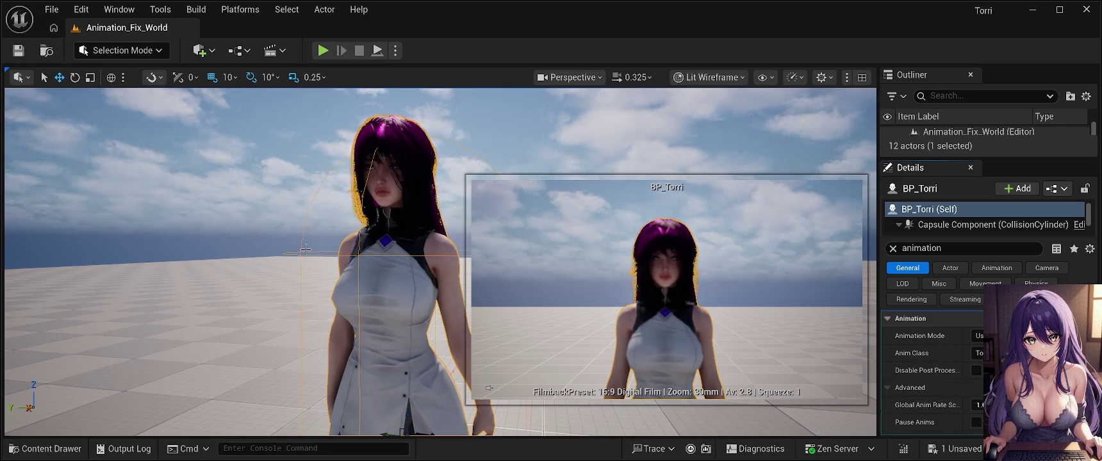
left_click(249, 257)
Step: Frame the character in the viewport and select SK_Torri in the scene
scroll(249, 257, "down", 10)
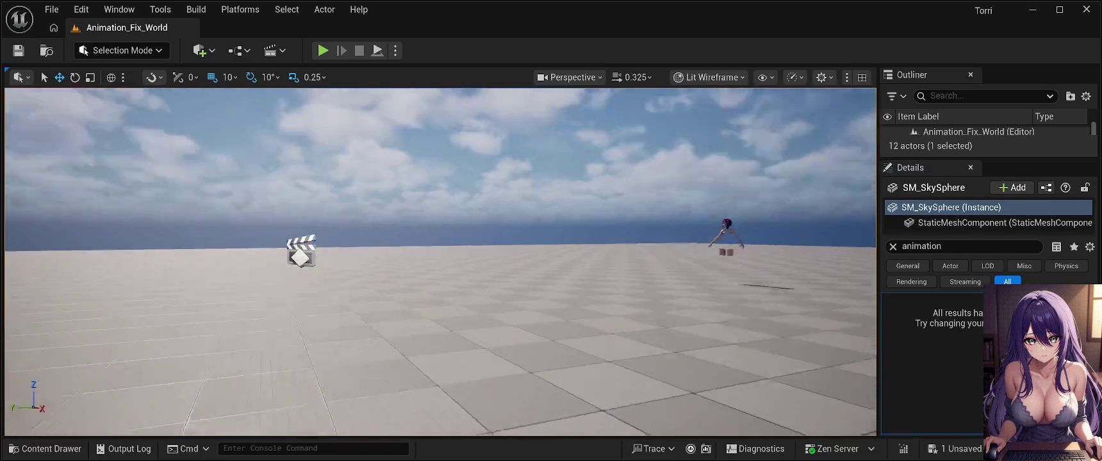
scroll(441, 263, "up", 10)
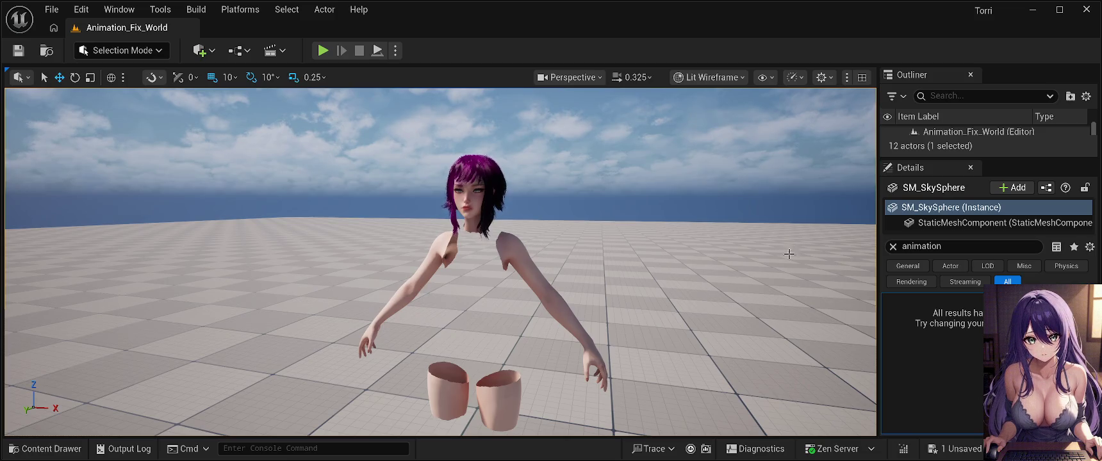
left_click(531, 277)
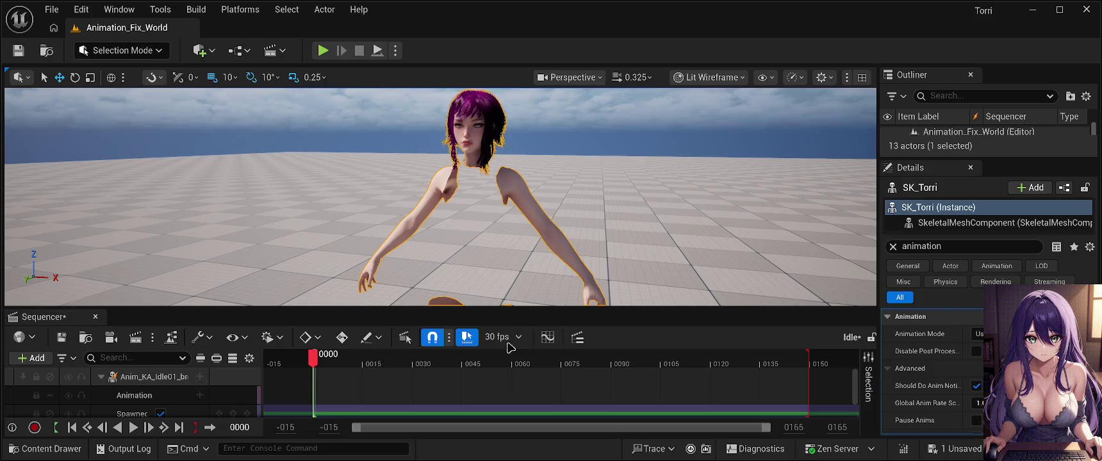
Step: Play the Idle sequence, pause it at frame 0087, then select the Floor actor
left_click(132, 428)
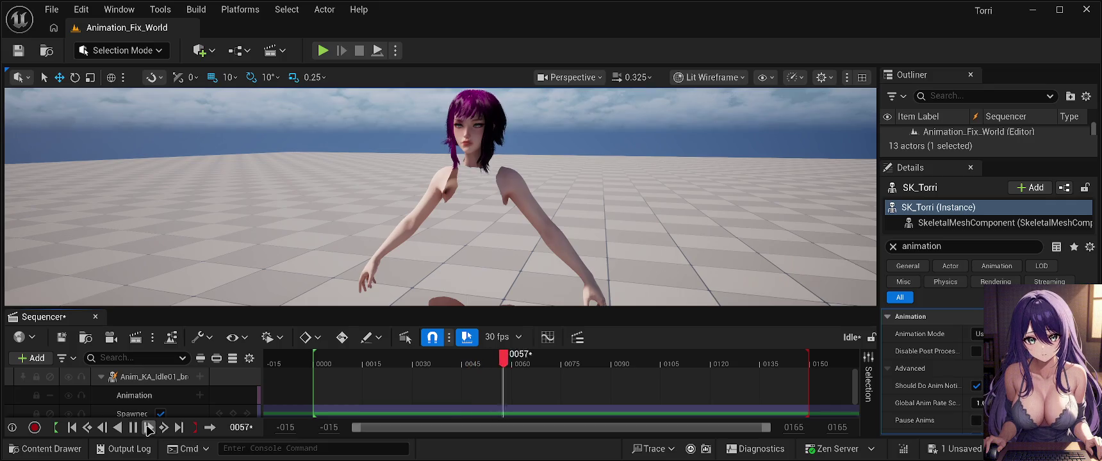
left_click(132, 428)
left_click(122, 379)
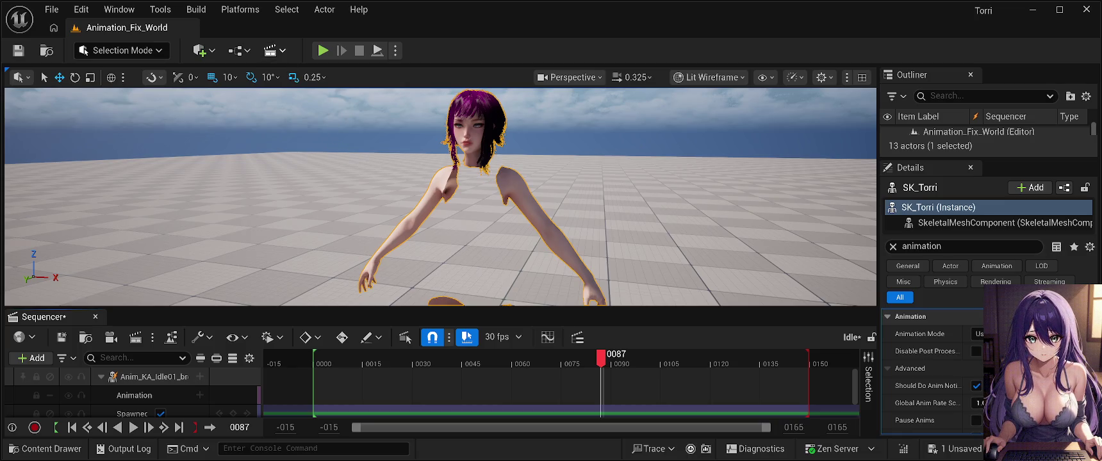
left_click(430, 187)
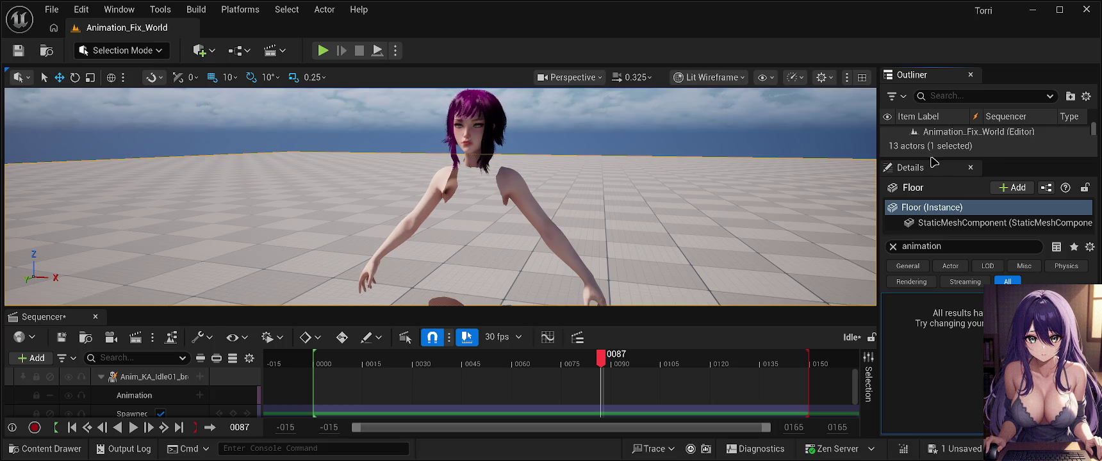
Step: Expand the Outliner and delete the Idle and Idle2 sequence actors
left_click_drag(932, 161, 928, 356)
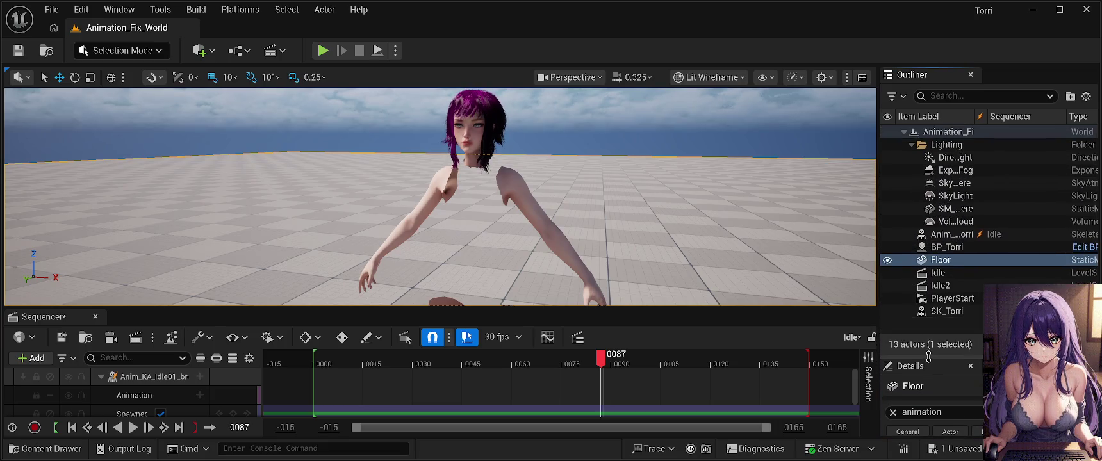
left_click(955, 273)
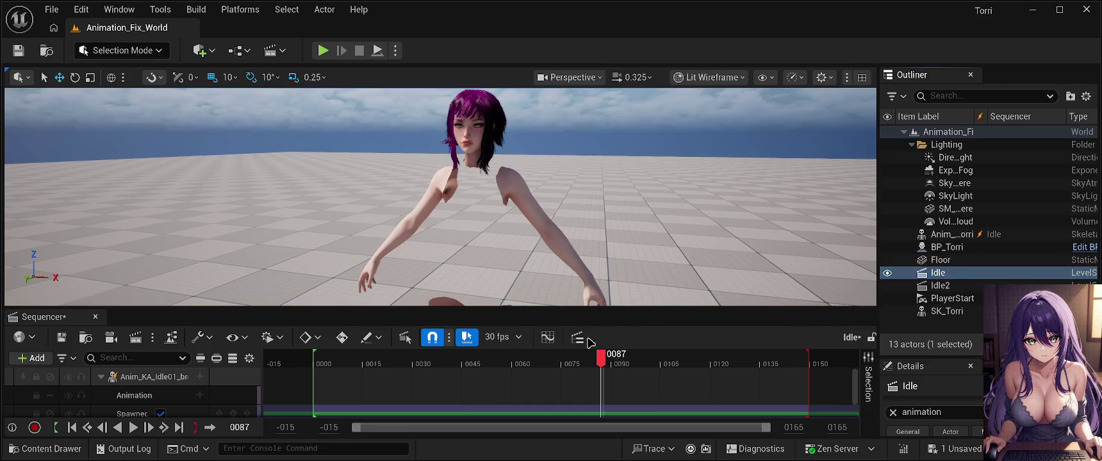
key("Delete")
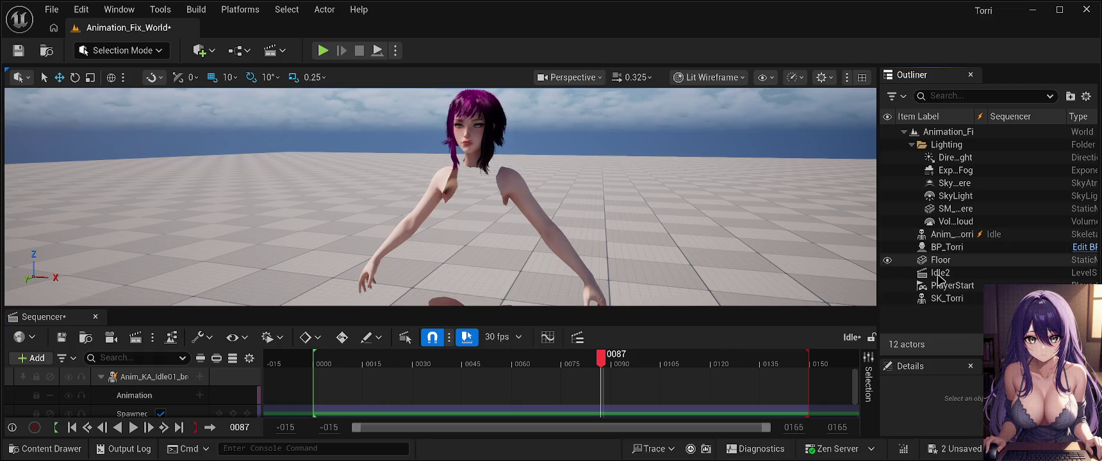
left_click(939, 275)
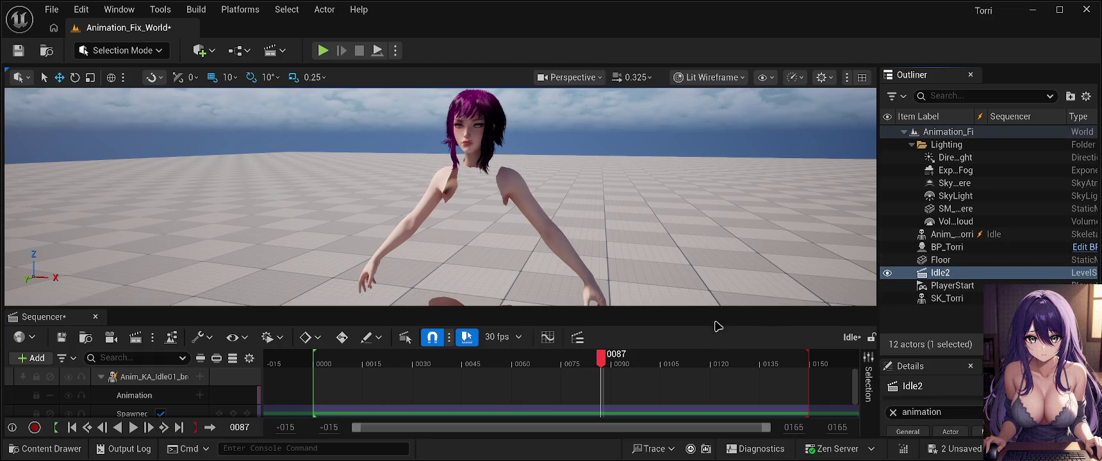
key("Delete")
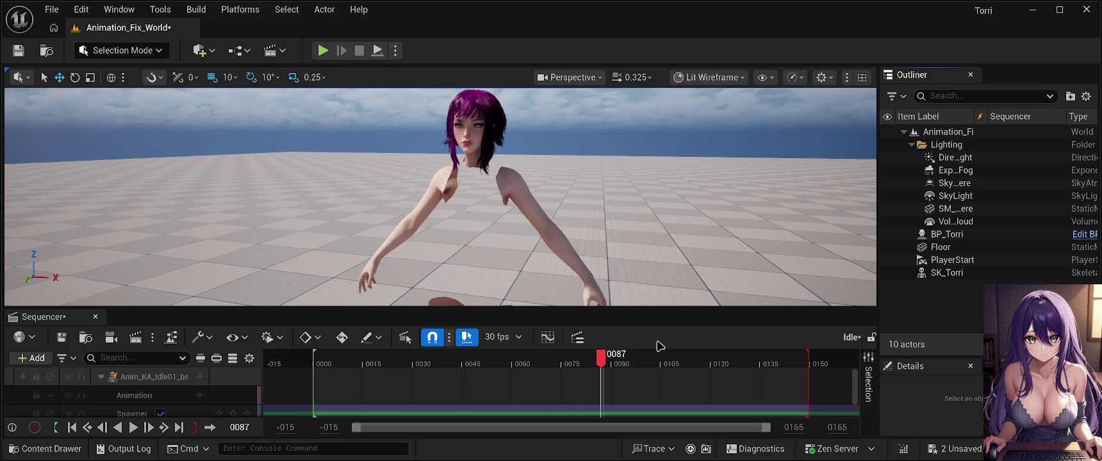
Step: Close the Sequencer and select the SK_Torri character
left_click(147, 378)
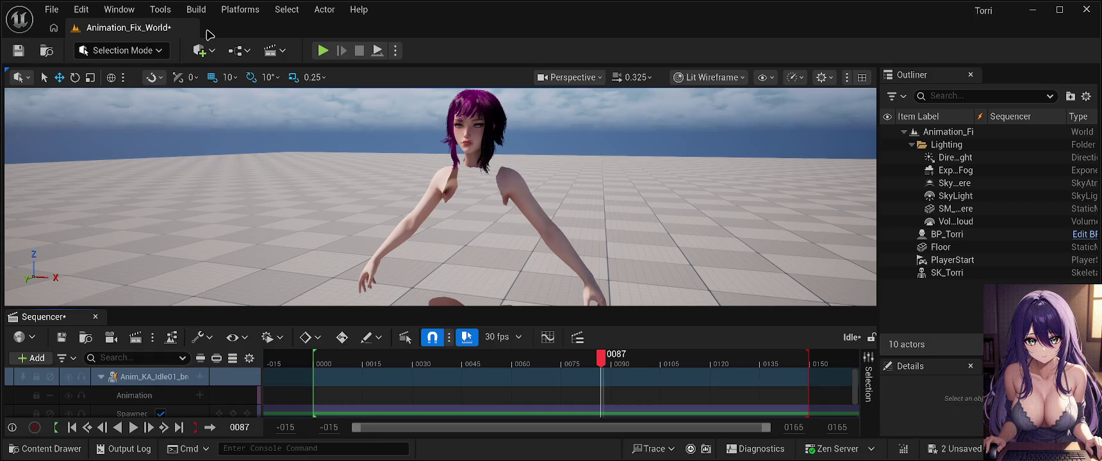
left_click(118, 151)
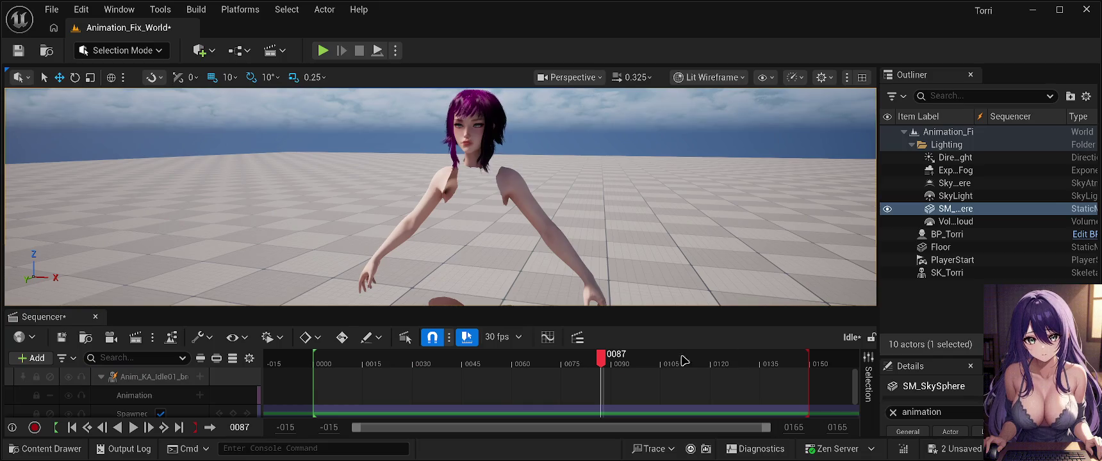
left_click(94, 318)
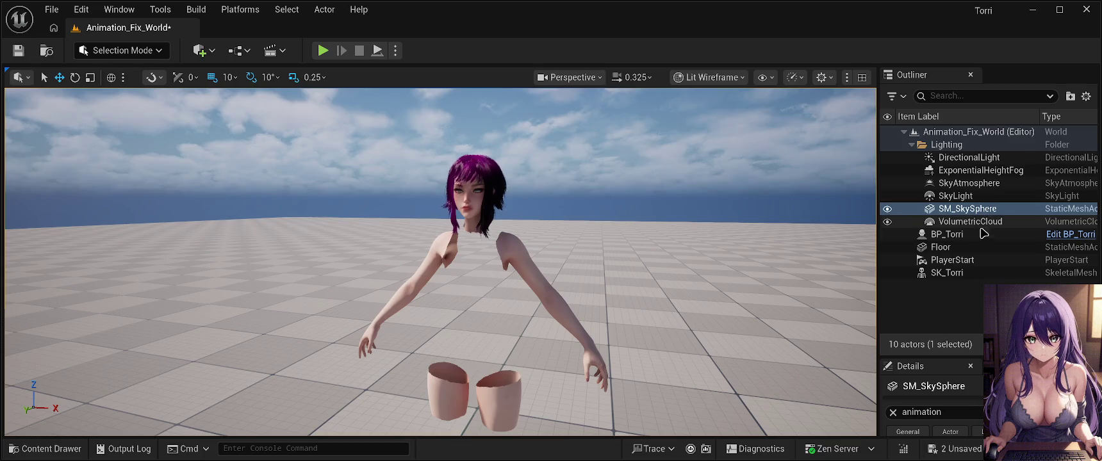
left_click(957, 274)
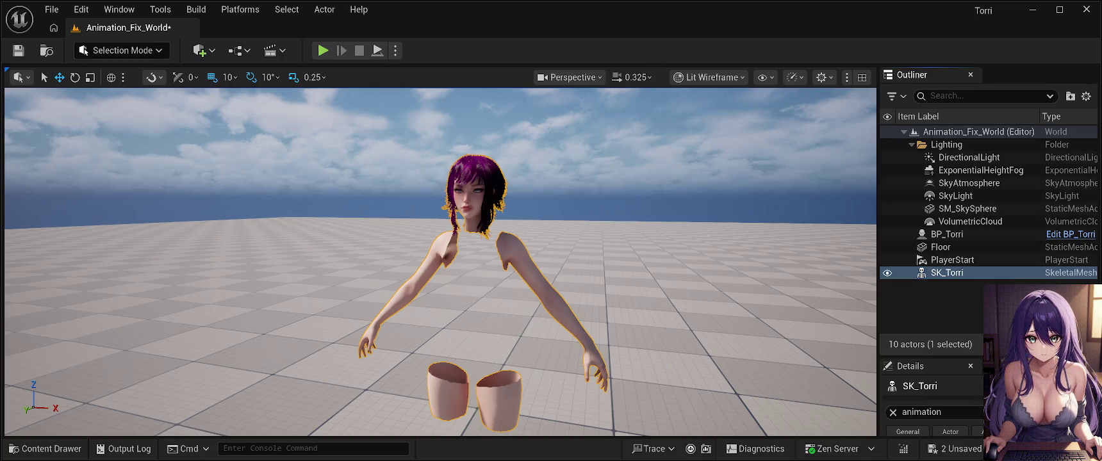
Step: Begin renaming the SK_Torri actor, then cancel so it keeps the name SK_Torri
left_click(1018, 276)
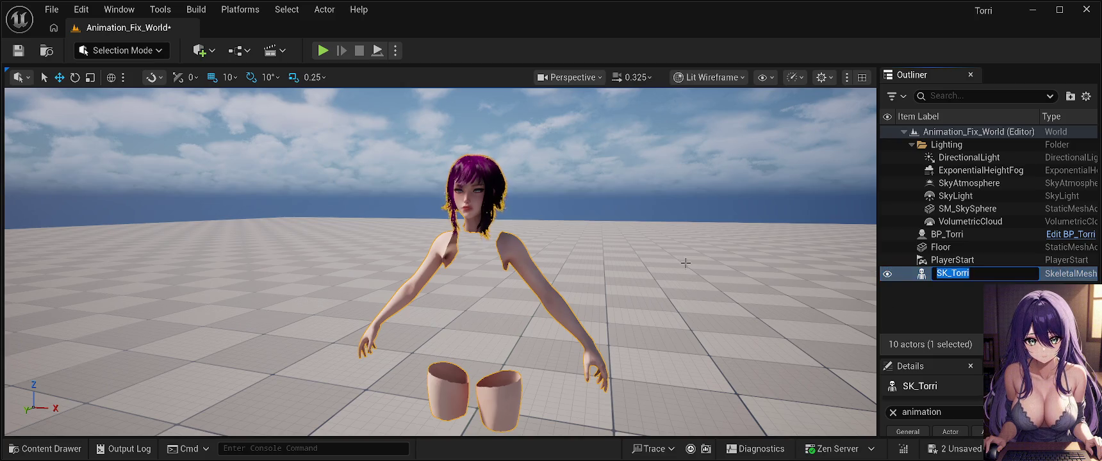
key("Escape")
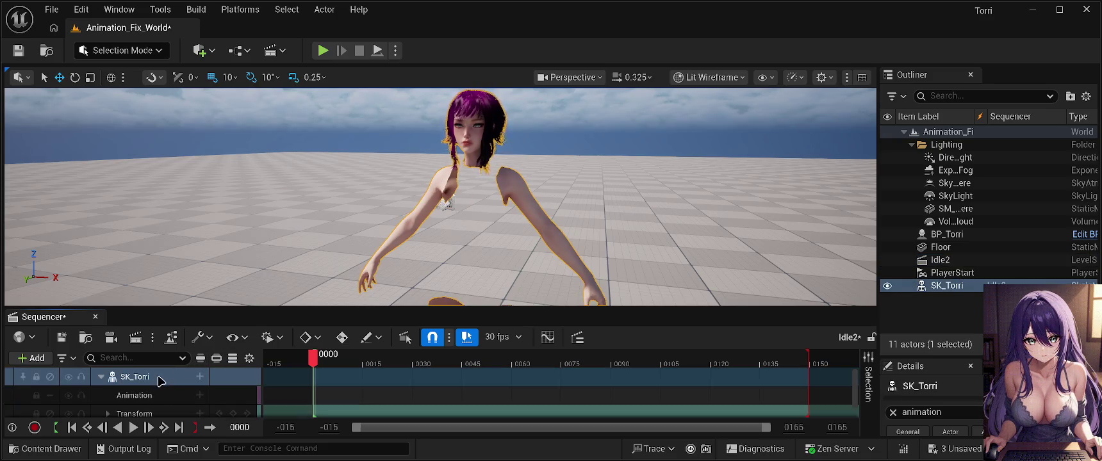
Step: Select SK_Torri's Animation track, play the breathing clip, and scrub back to frame 0026
scroll(160, 381, "down", 1)
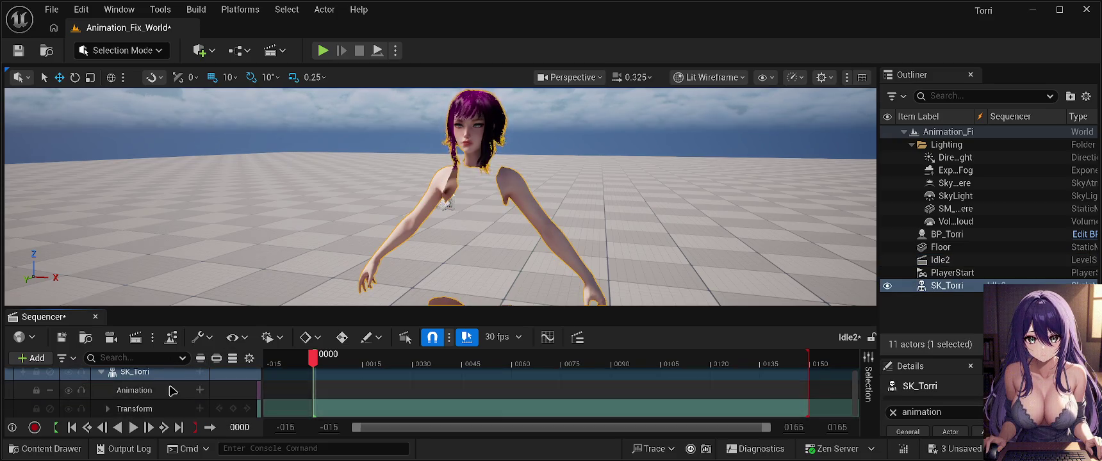
left_click(126, 394)
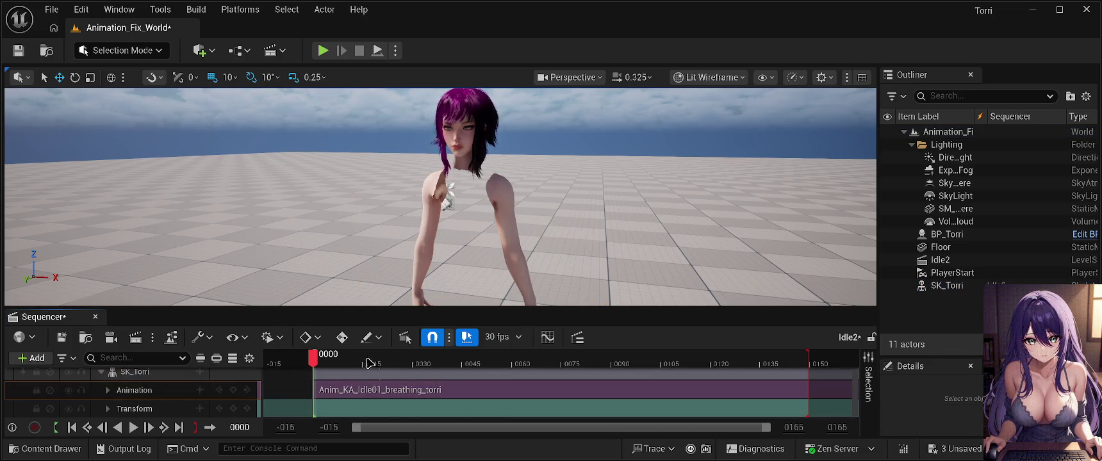
left_click(133, 428)
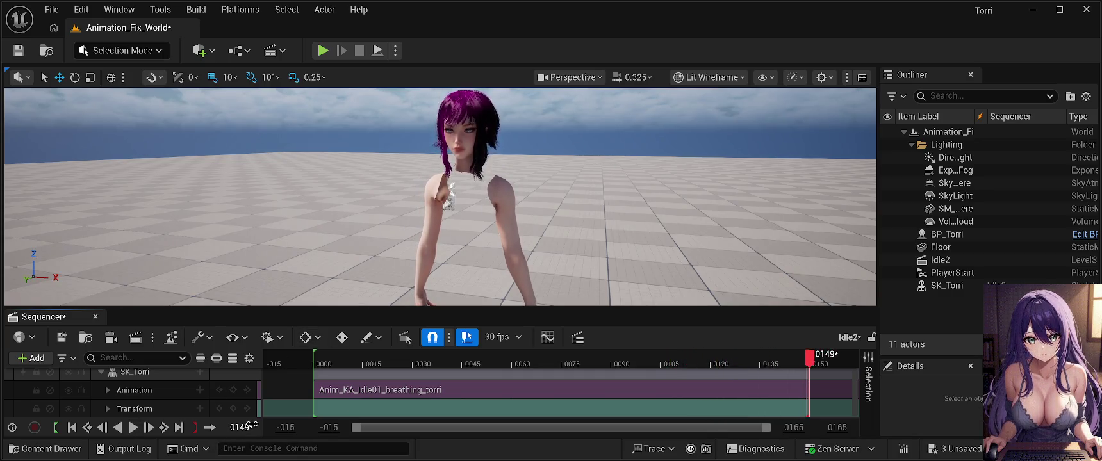
mouse_move(810, 362)
left_mouse_down()
mouse_move(357, 346)
mouse_move(376, 351)
left_mouse_up()
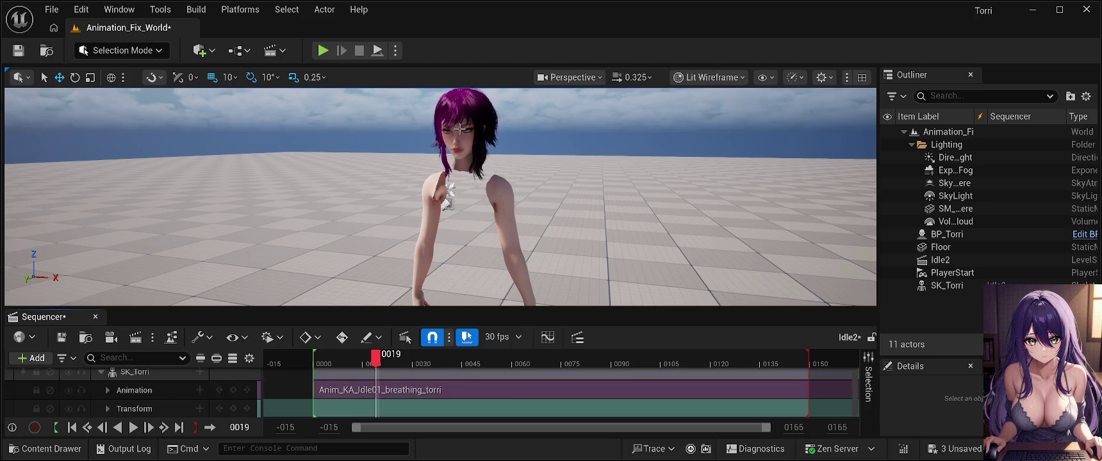
Step: Close the Sequencer, frame the character, and select BP_Torri in the viewport
left_click(94, 316)
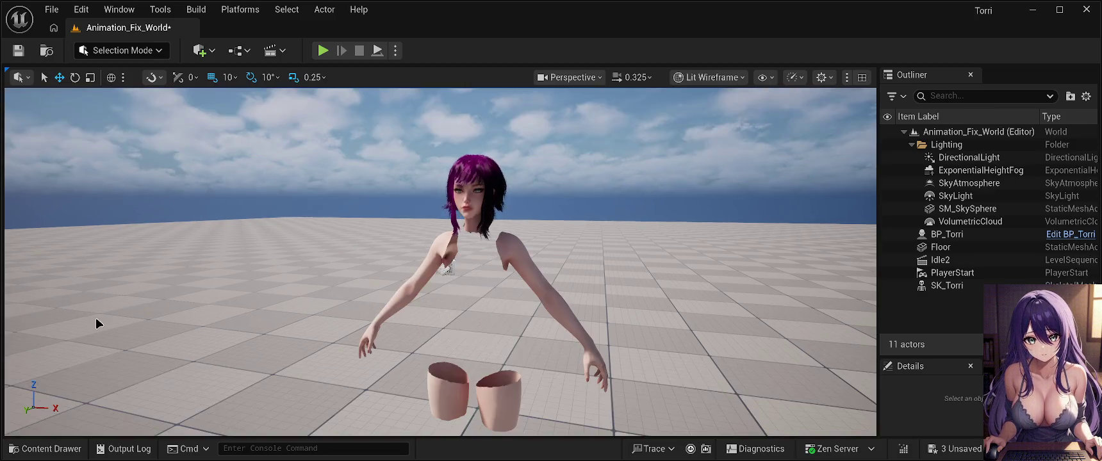
left_click_drag(473, 198, 473, 198)
left_click_drag(520, 254, 520, 253)
left_click(520, 254)
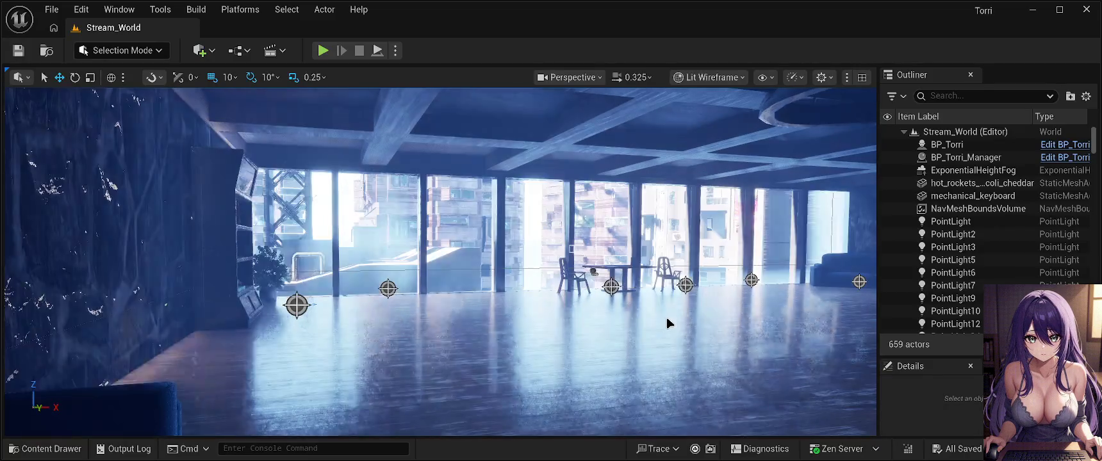
Step: Fly the view back through the Stream_World room and toward the stone wall
left_click_drag(666, 322, 690, 397)
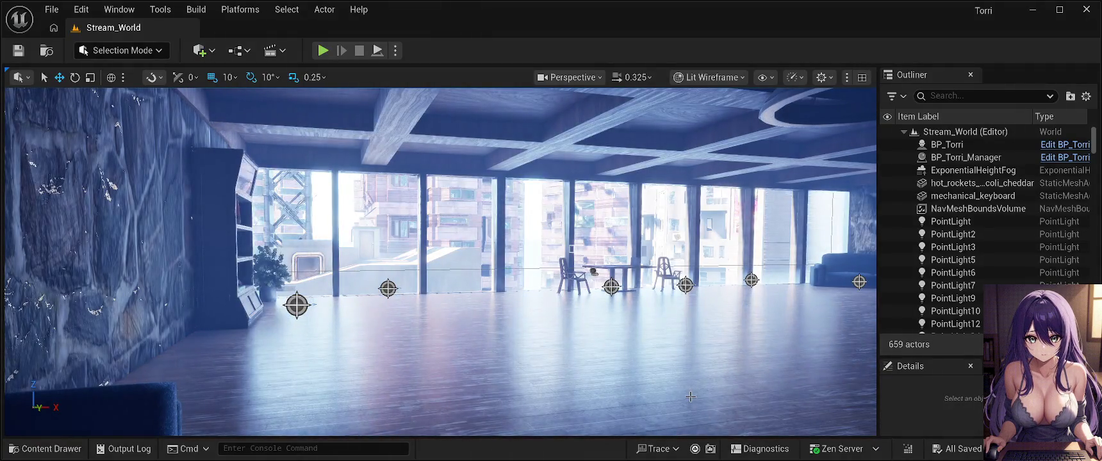
left_click_drag(649, 335, 865, 325)
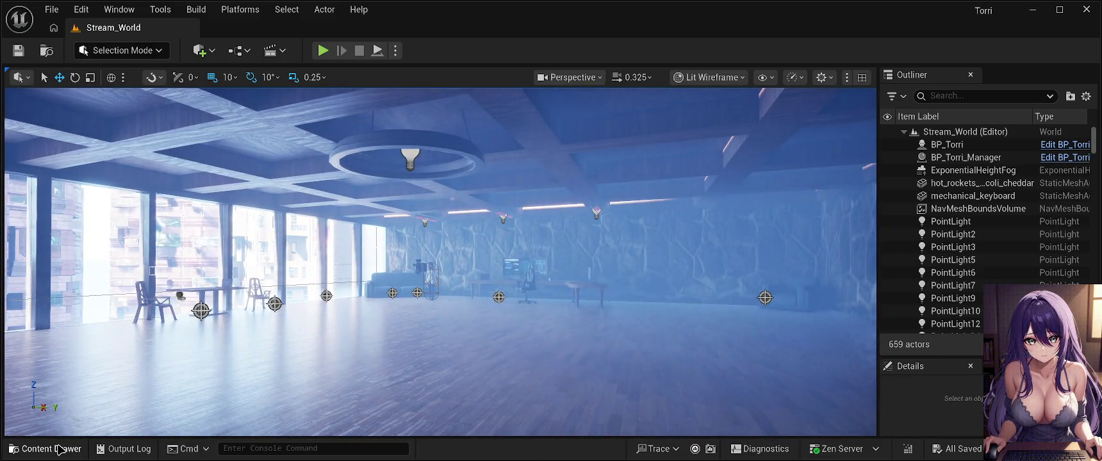
mouse_move(459, 303)
left_mouse_down()
mouse_move(456, 250)
mouse_move(459, 303)
left_mouse_up()
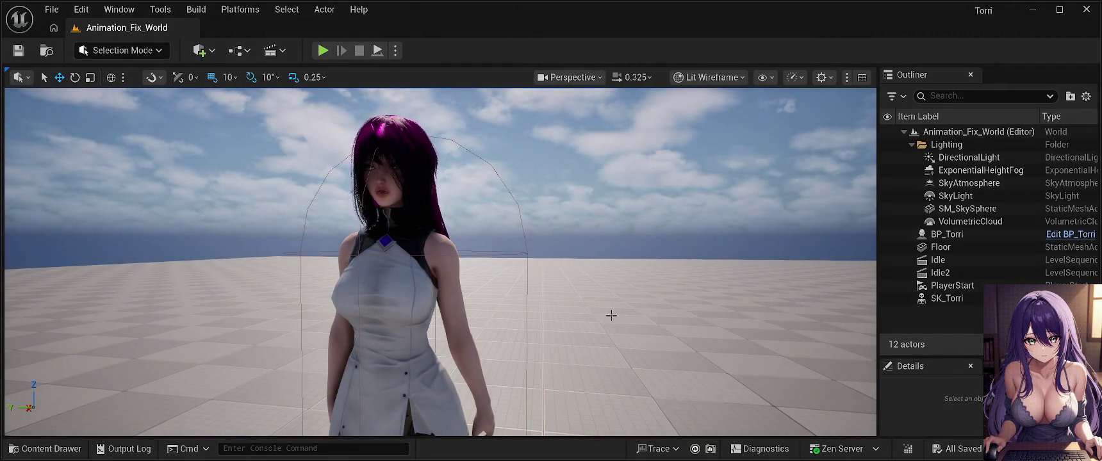
Step: Delete the Idle and Idle2 level sequences from the Outliner
mouse_move(611, 315)
left_mouse_down()
mouse_move(430, 245)
mouse_move(378, 215)
mouse_move(368, 183)
mouse_move(378, 231)
left_mouse_up()
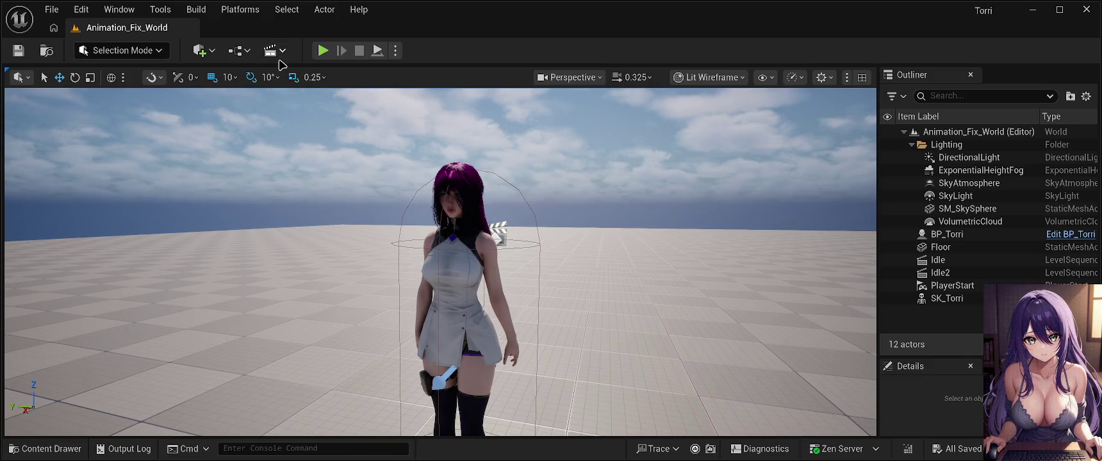
left_click(971, 261)
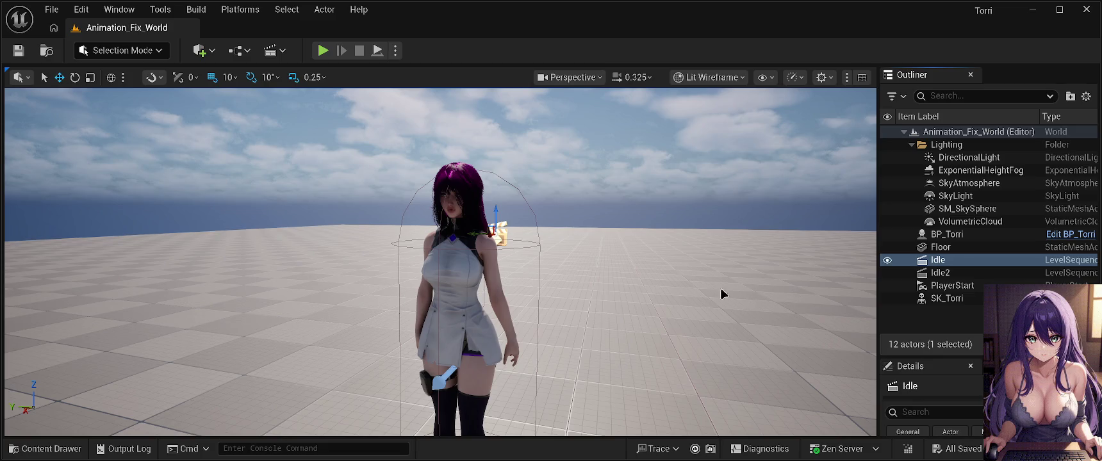
key("Delete")
left_click(971, 261)
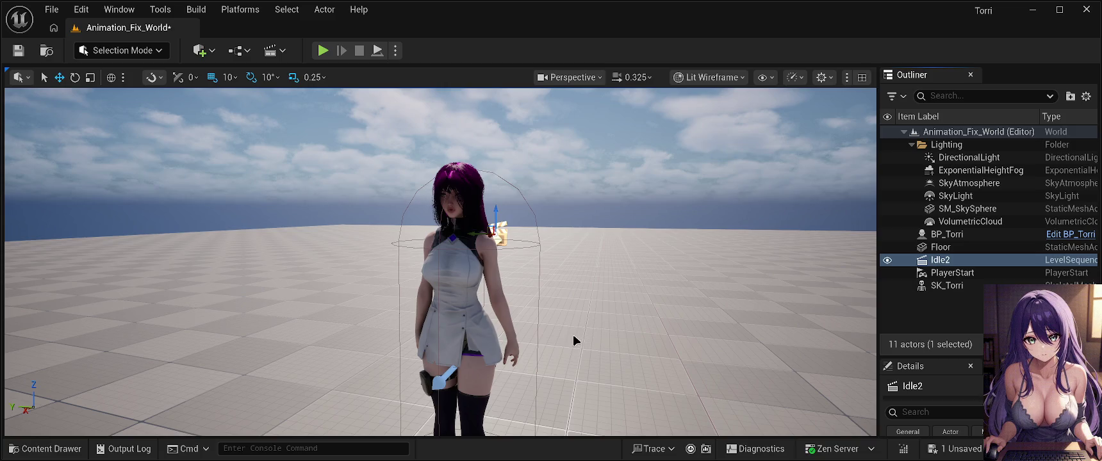
key("Delete")
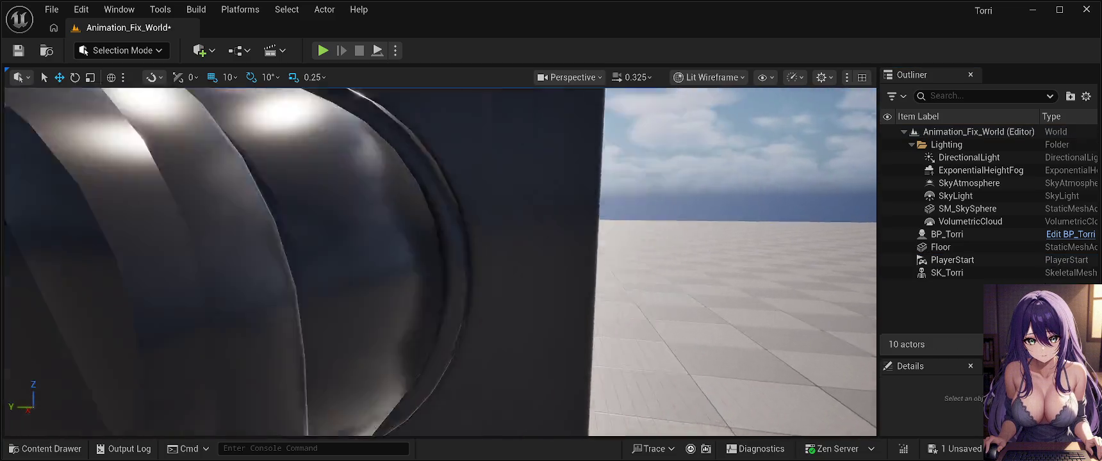
key("s")
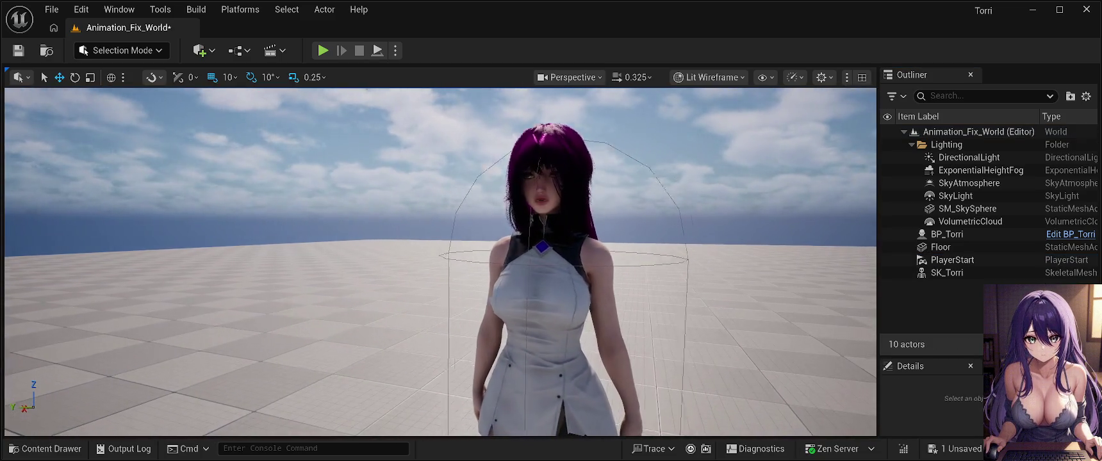
key("d")
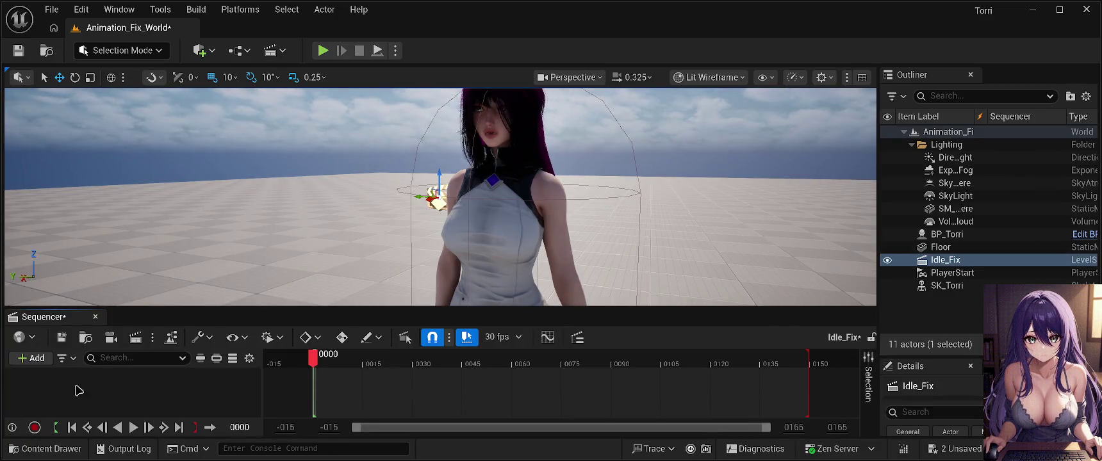
Step: Drag BP_Torri from the Outliner into Idle_Fix as a track, then reselect that track
left_click(957, 236)
mouse_move(957, 235)
left_mouse_down()
mouse_move(730, 261)
mouse_move(226, 389)
mouse_move(124, 393)
left_mouse_up()
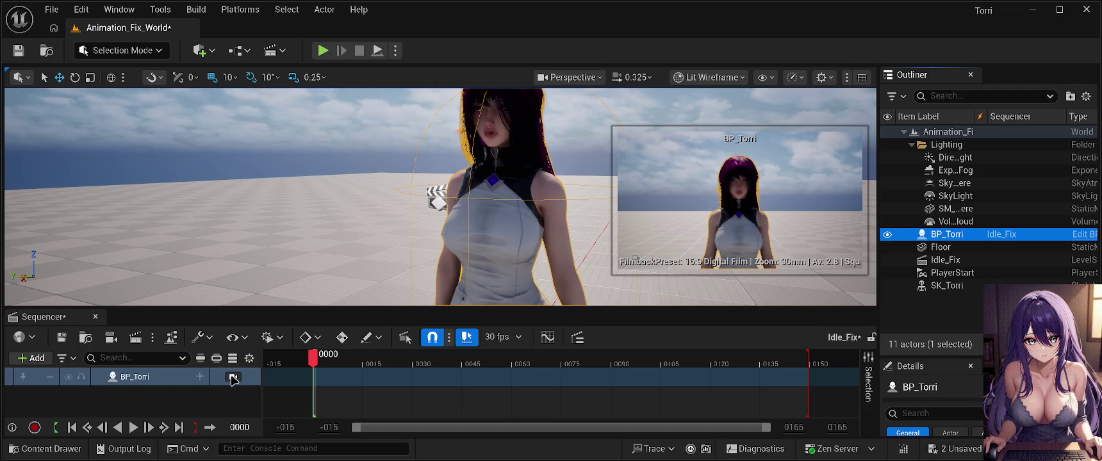
left_click(26, 360)
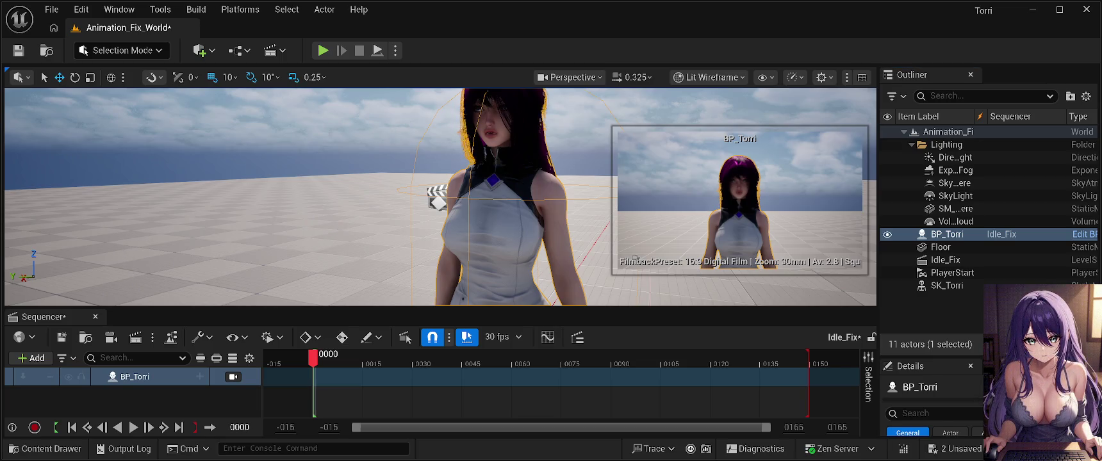
left_click(440, 198)
left_click(165, 382)
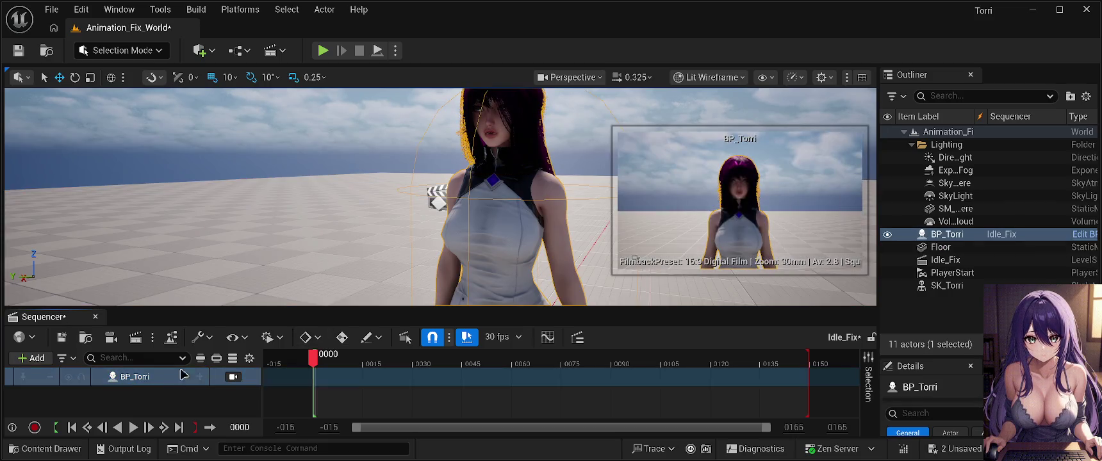
Step: Remove the BP_Torri track from Idle_Fix and pull the camera far back
key("Escape")
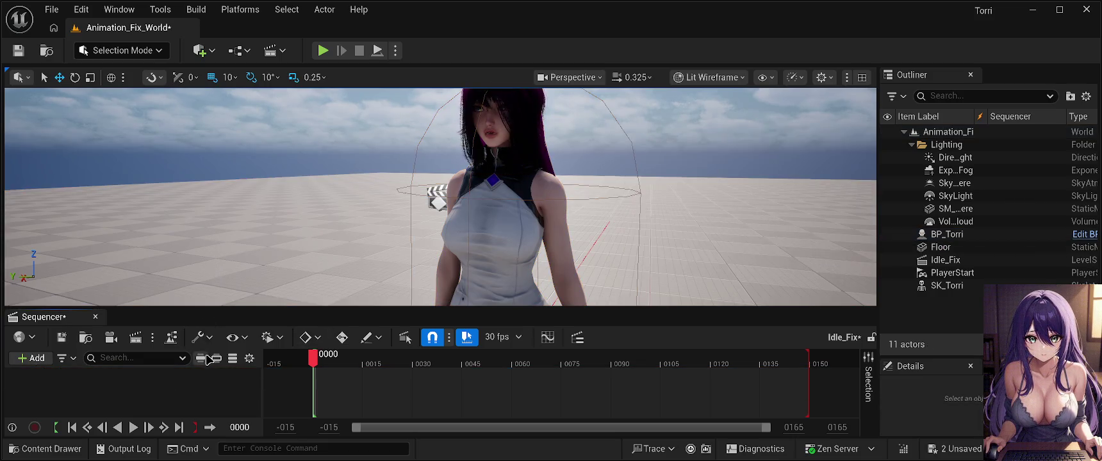
left_click_drag(265, 223, 343, 256)
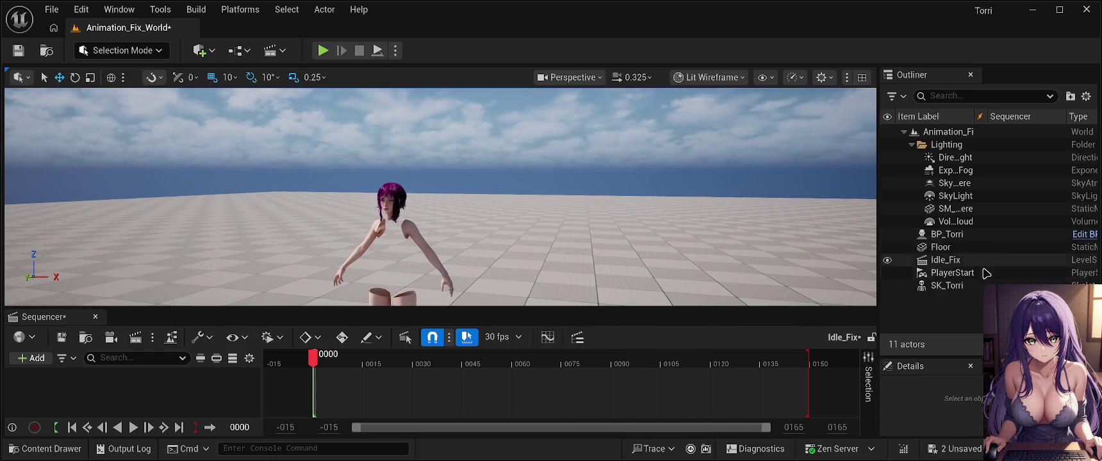
Step: Add SK_Torri to Idle_Fix and assign Anim_KA_Idle01_breathing_torri to its Animation row
left_click(953, 286)
mouse_move(953, 288)
left_mouse_down()
mouse_move(743, 290)
mouse_move(128, 382)
left_mouse_up()
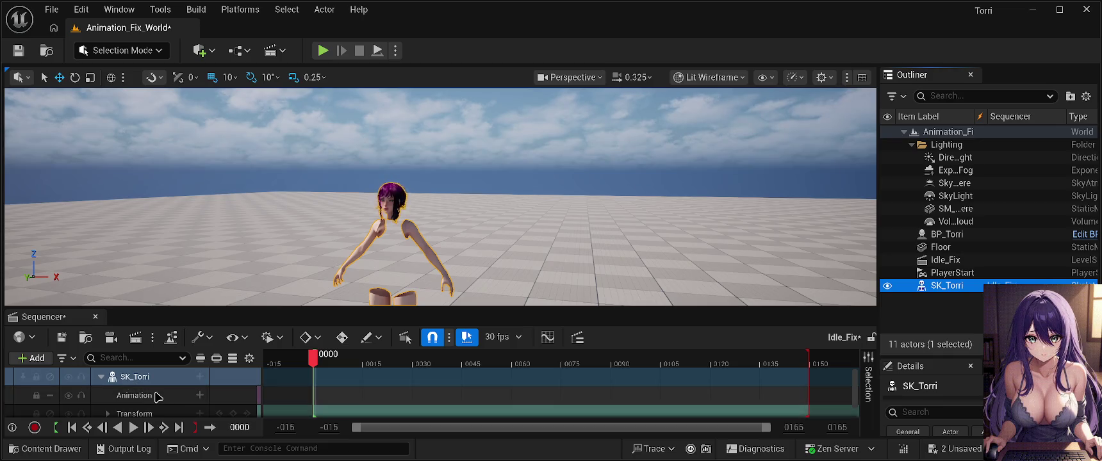
left_click(157, 395)
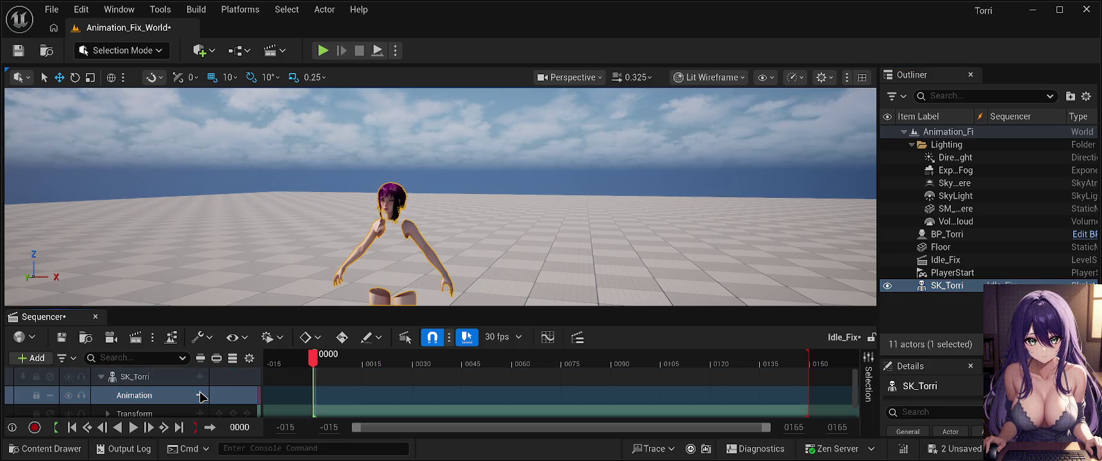
left_click(234, 249)
mouse_move(282, 239)
left_mouse_down()
mouse_move(308, 213)
mouse_move(278, 241)
left_mouse_up()
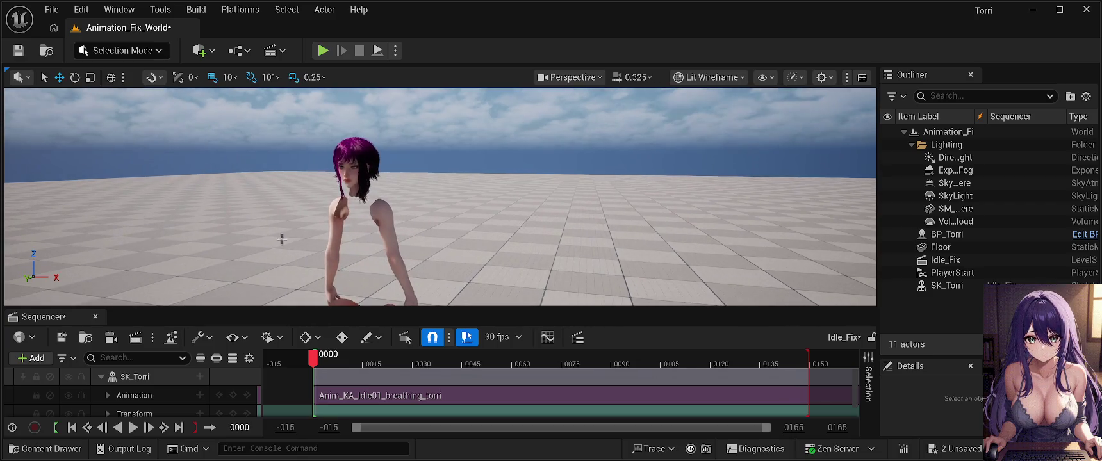
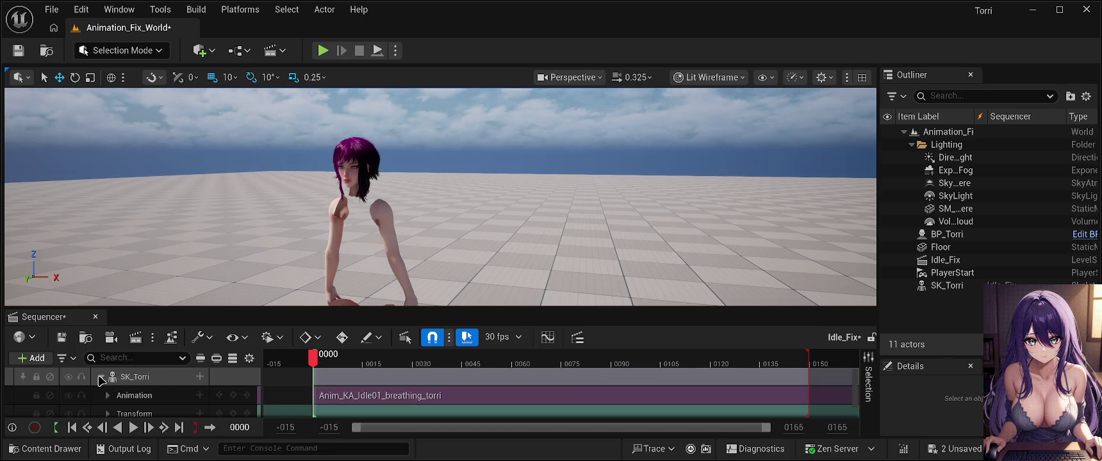
Step: Collapse and re-expand the SK_Torri track, then select the Floor actor to show its Details
left_click(100, 377)
left_click(100, 378)
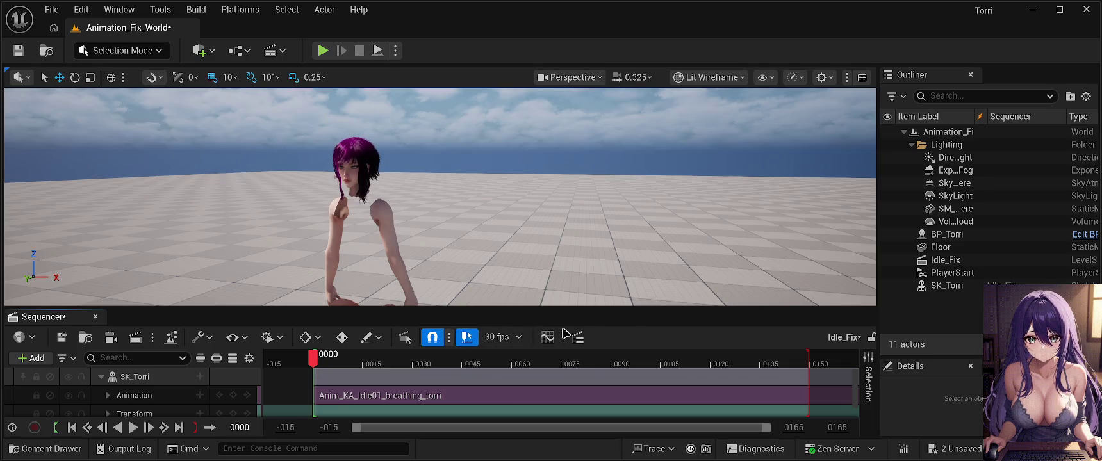
scroll(519, 381, "down", 1)
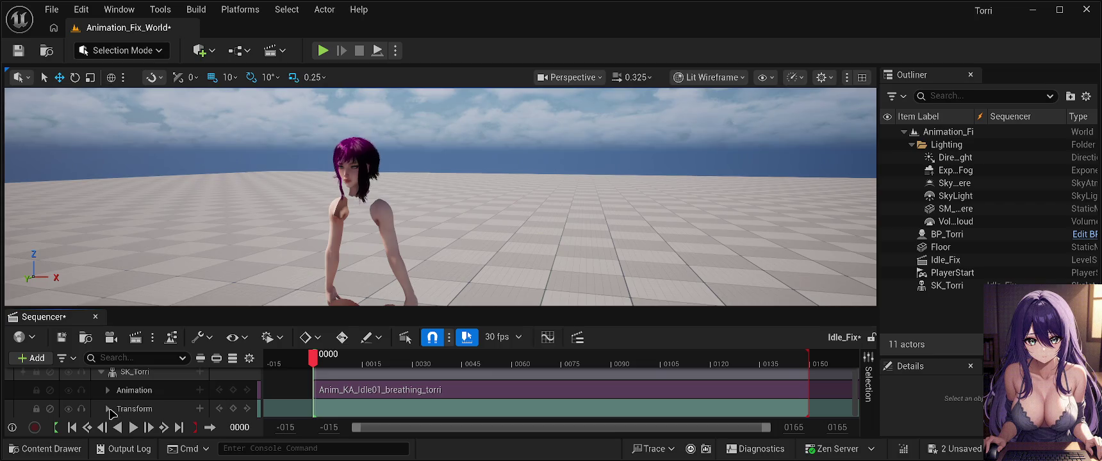
scroll(147, 403, "up", 1)
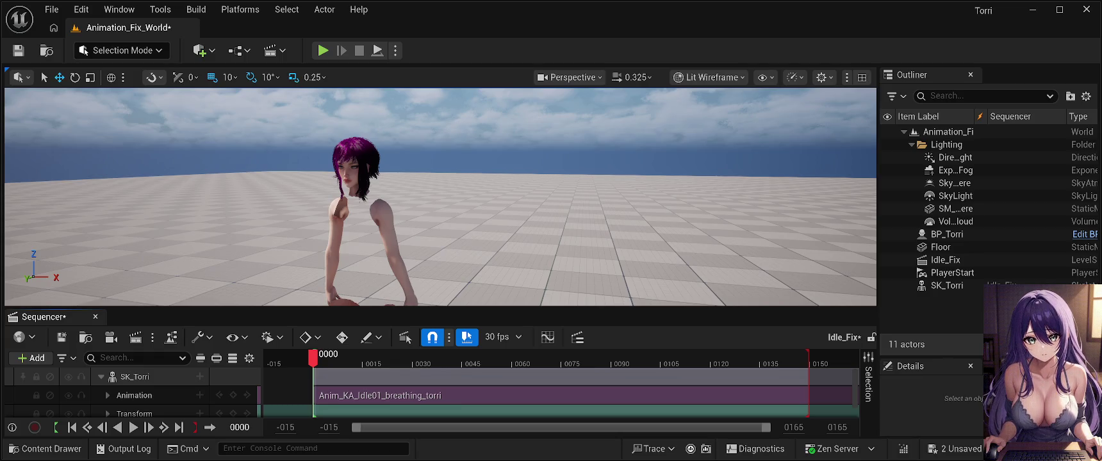
left_click(668, 221)
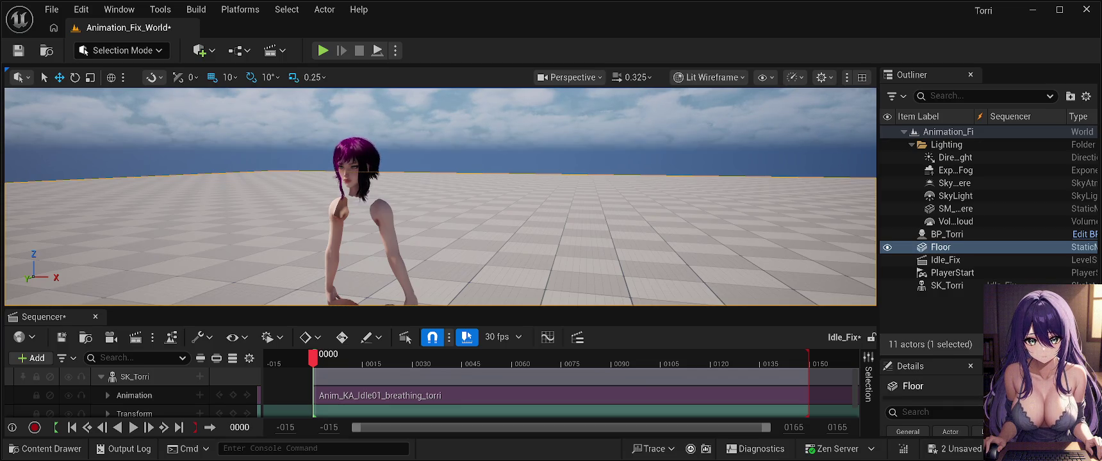
Step: Expand the Animation track to reveal its 1.0 Weight and switch the viewport to Rotate
left_click(108, 395)
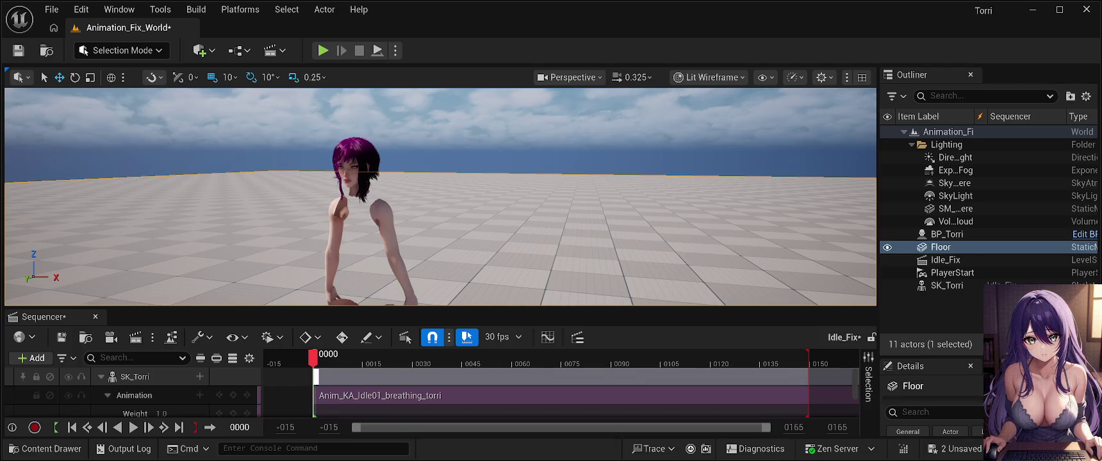
key("e")
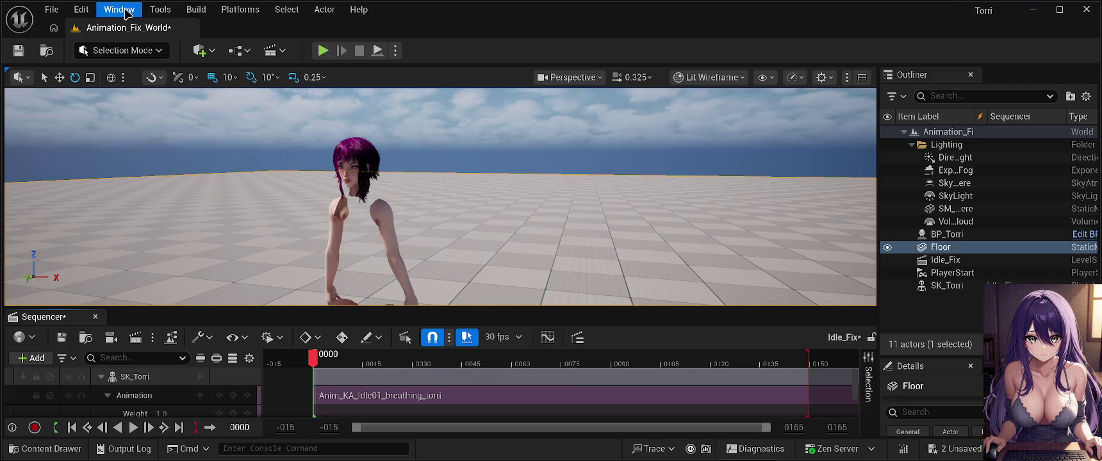
left_click(581, 124)
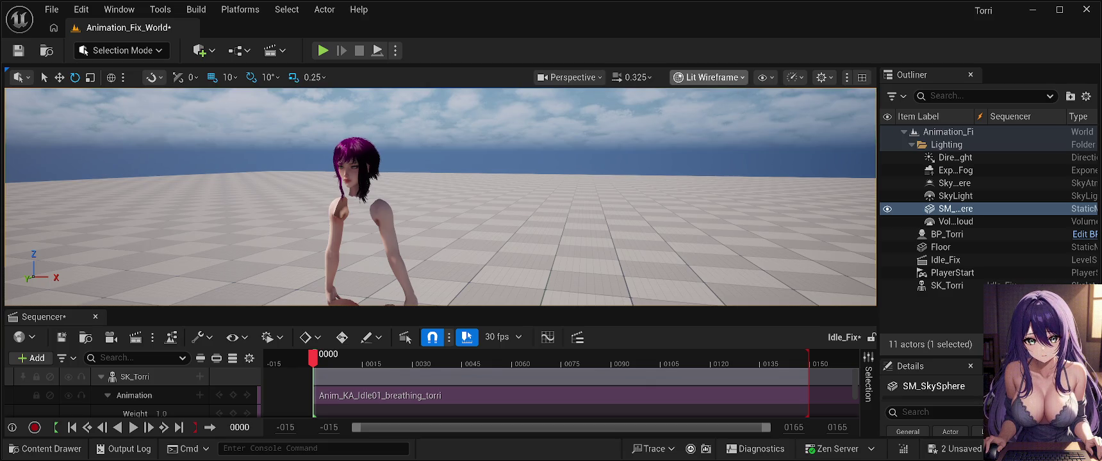
key("alt+2")
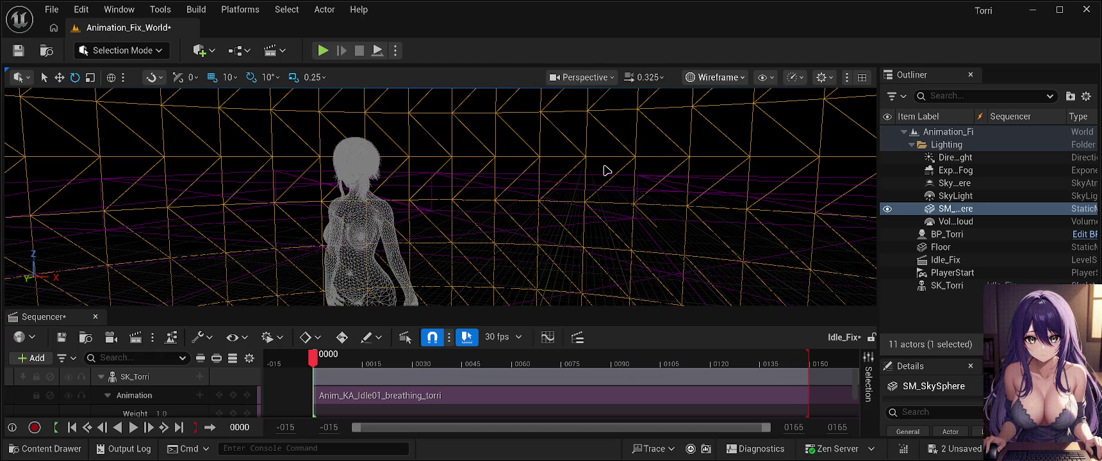
mouse_move(697, 162)
left_mouse_down()
mouse_move(701, 237)
mouse_move(678, 237)
mouse_move(711, 228)
mouse_move(661, 224)
mouse_move(613, 187)
left_mouse_up()
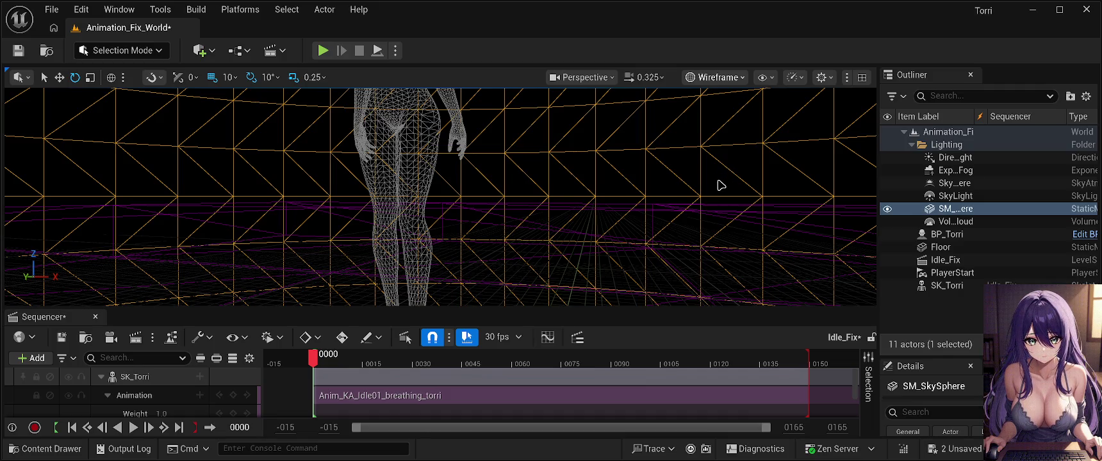
key("alt+4")
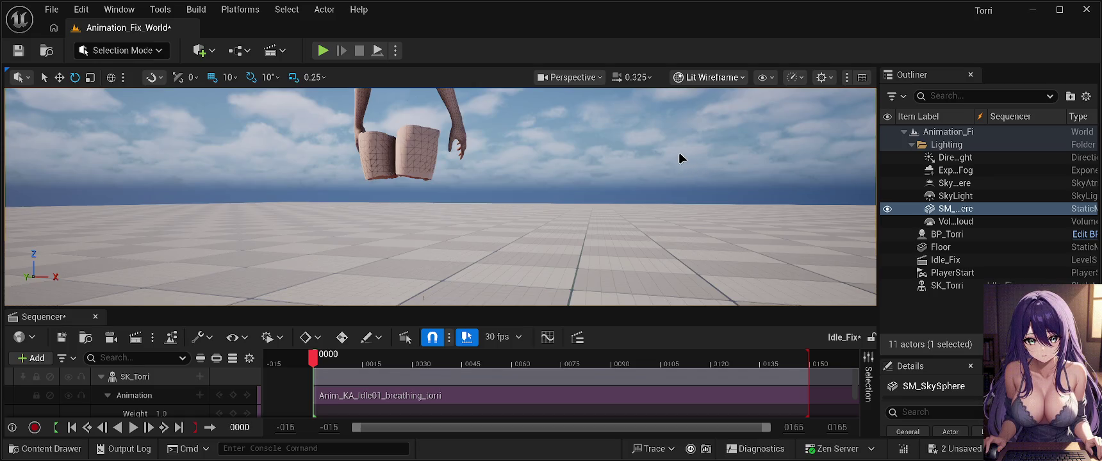
key("alt+2")
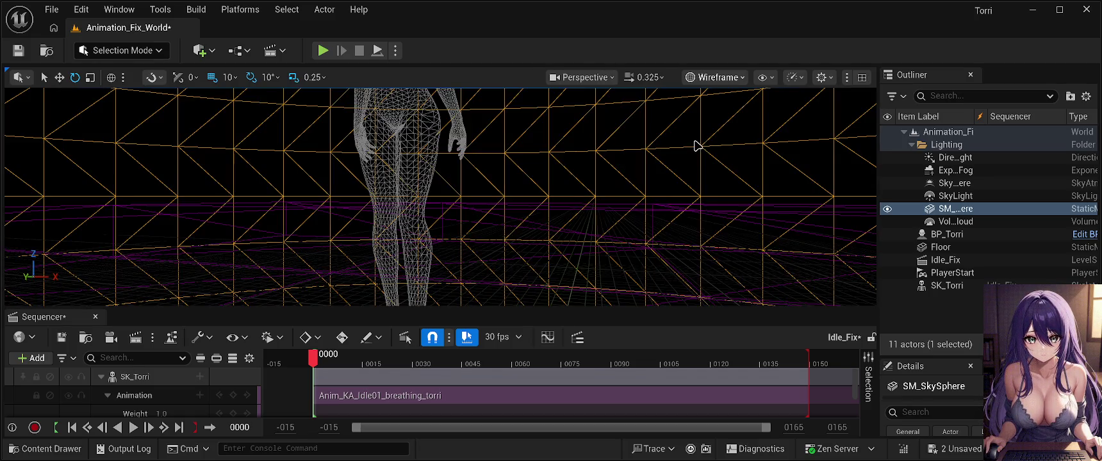
key("alt+3")
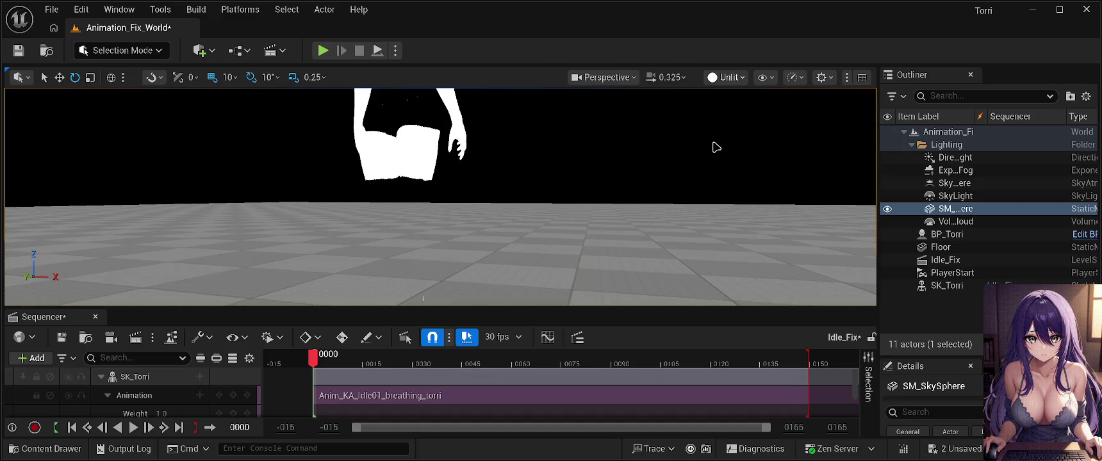
key("alt+2")
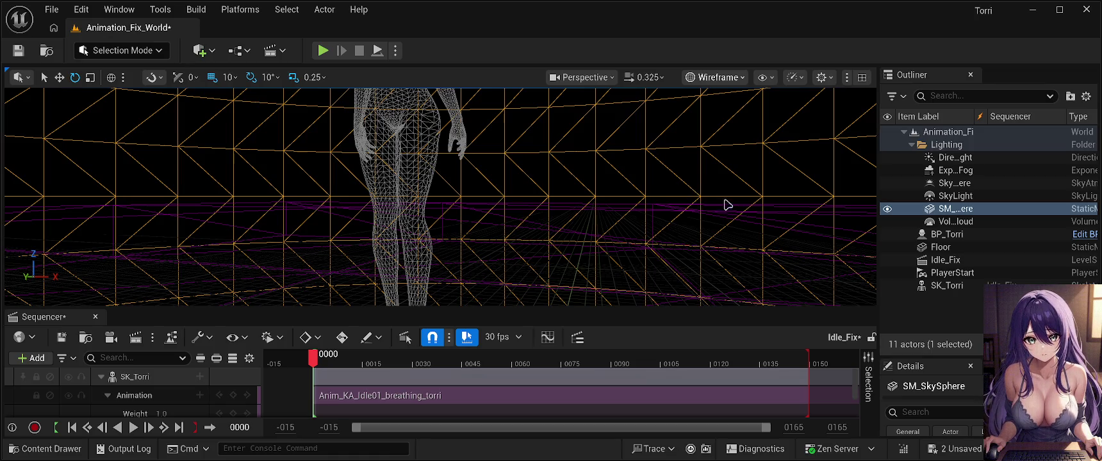
Step: Fly the wireframe camera closer to SK_Torri and pitch up to frame her head to feet
mouse_move(610, 228)
left_mouse_down()
mouse_move(610, 192)
mouse_move(609, 234)
left_mouse_up()
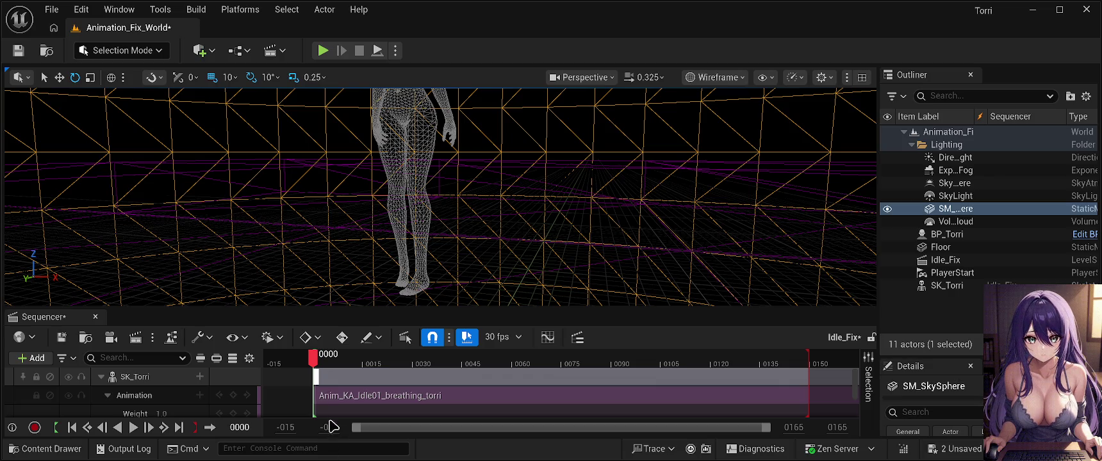
mouse_move(423, 274)
left_mouse_down()
mouse_move(423, 257)
mouse_move(417, 287)
left_mouse_up()
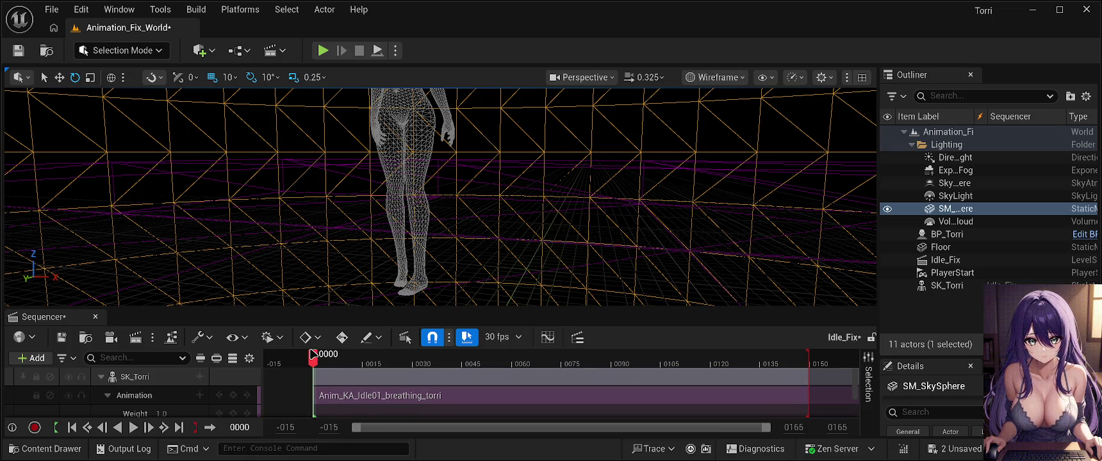
Step: Scrub the playhead from frame -001 forward to 0123, then back to frame 0019
mouse_move(313, 354)
left_mouse_down()
mouse_move(311, 366)
mouse_move(494, 370)
mouse_move(377, 367)
left_mouse_up()
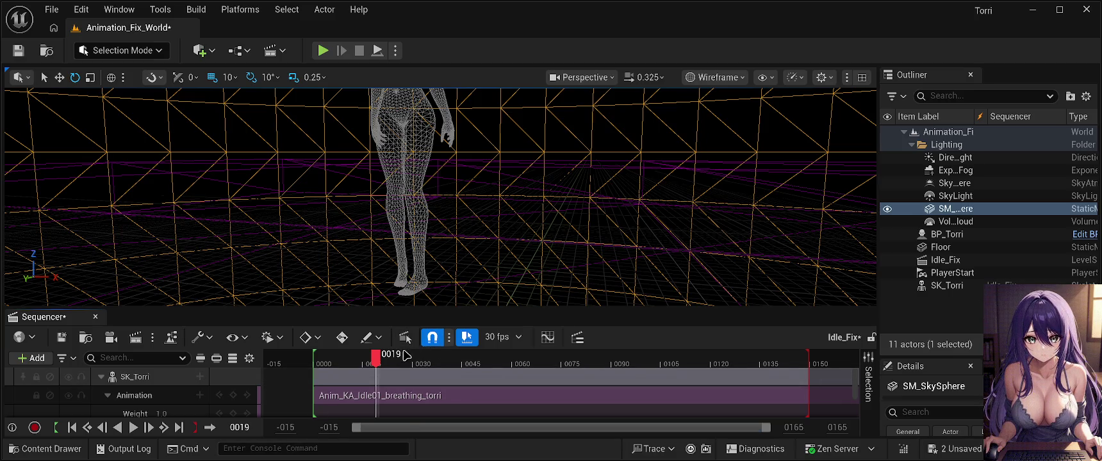
mouse_move(379, 360)
left_mouse_down()
mouse_move(814, 376)
mouse_move(371, 396)
mouse_move(746, 414)
mouse_move(724, 414)
left_mouse_up()
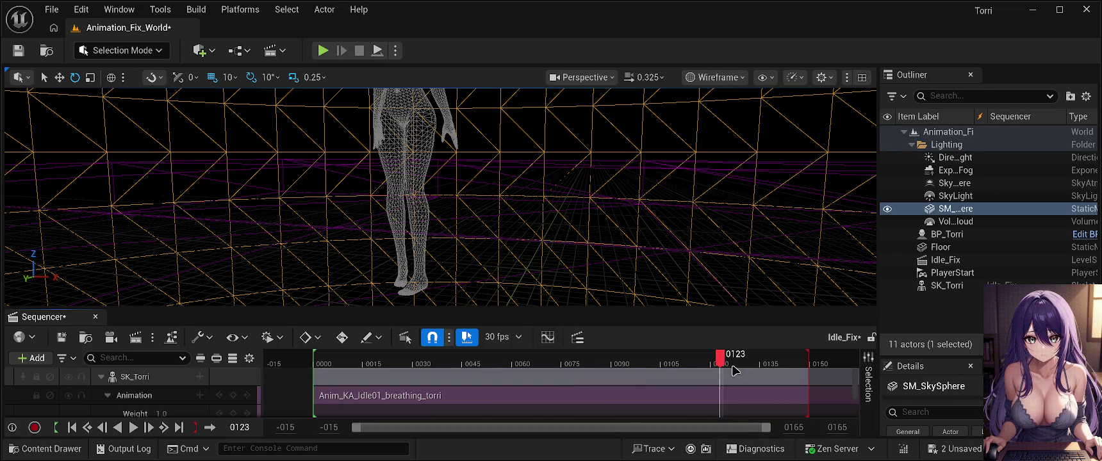
mouse_move(716, 359)
left_mouse_down()
mouse_move(370, 386)
mouse_move(379, 386)
left_mouse_up()
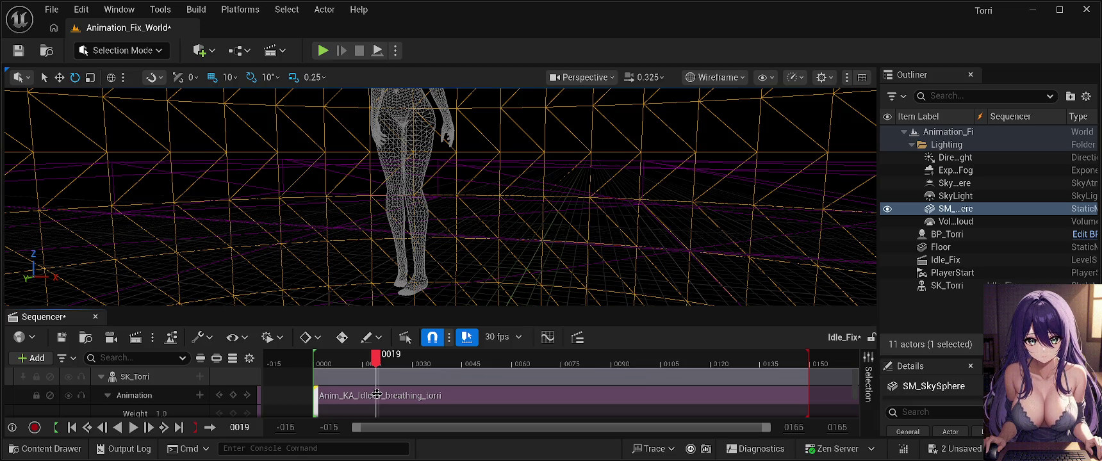
Step: Select the breathing section, fine-tune the playhead near frame 0018, then scrub toward 0121
left_click(377, 394)
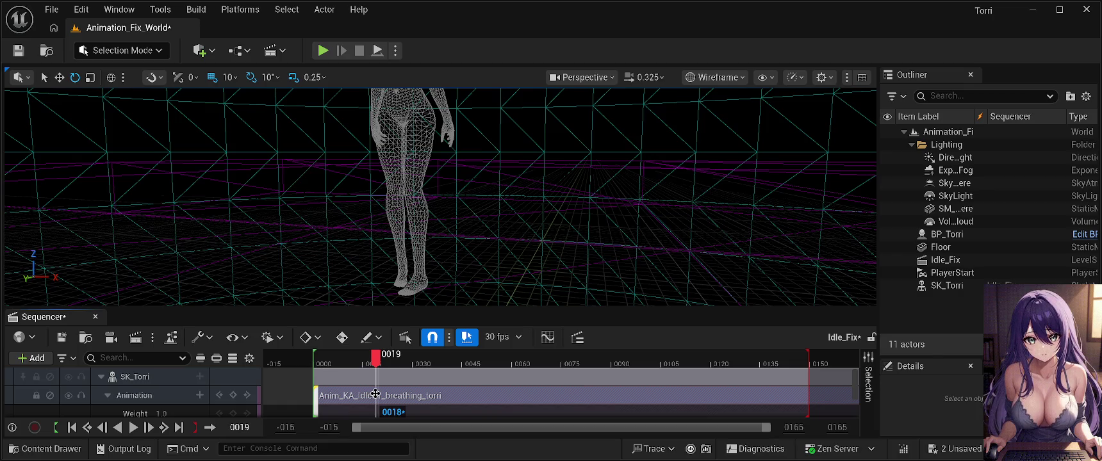
left_click_drag(376, 394, 376, 394)
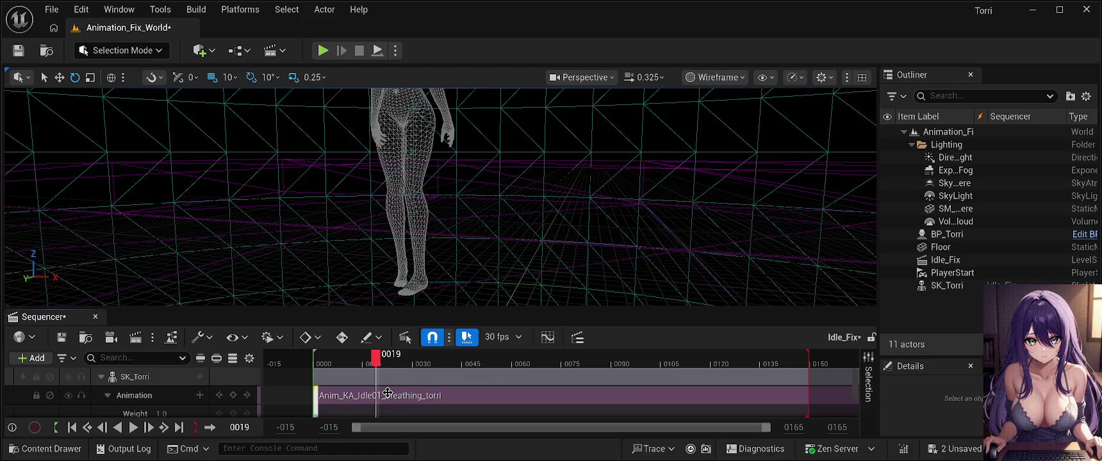
mouse_move(378, 365)
left_mouse_down()
mouse_move(394, 365)
mouse_move(379, 365)
left_mouse_up()
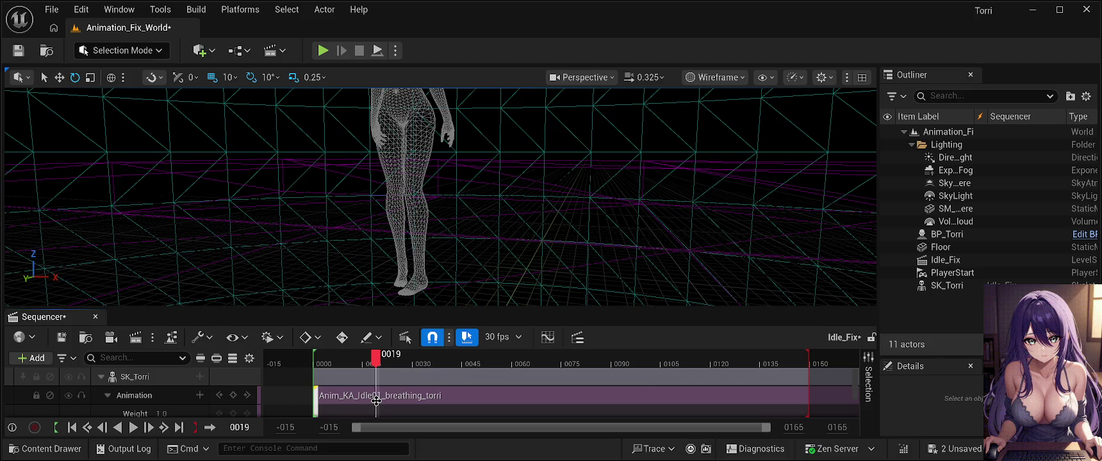
left_click(376, 394)
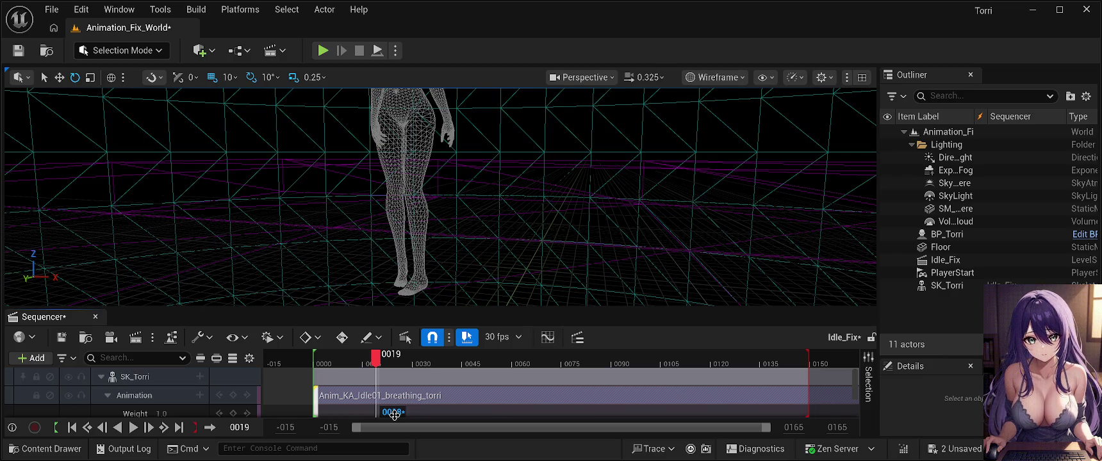
left_click_drag(377, 360, 379, 361)
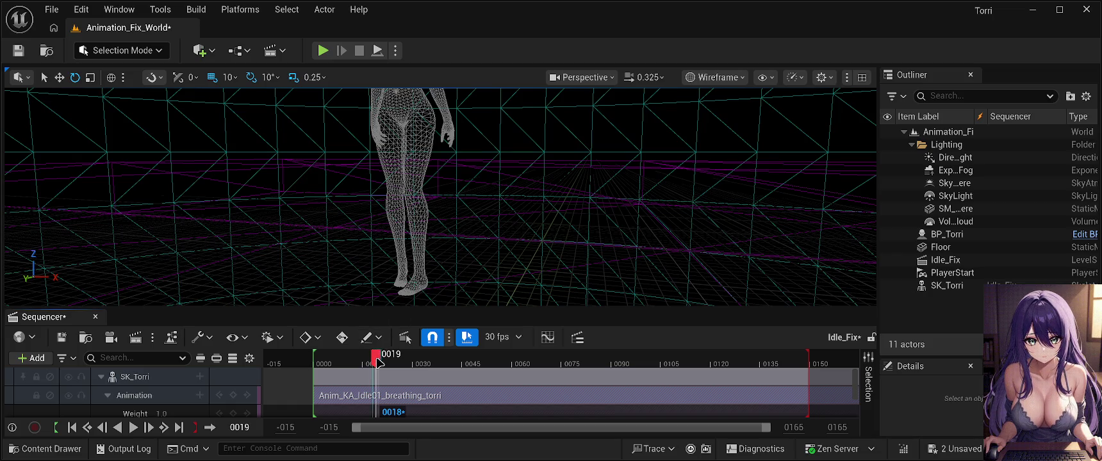
left_click_drag(378, 362, 714, 370)
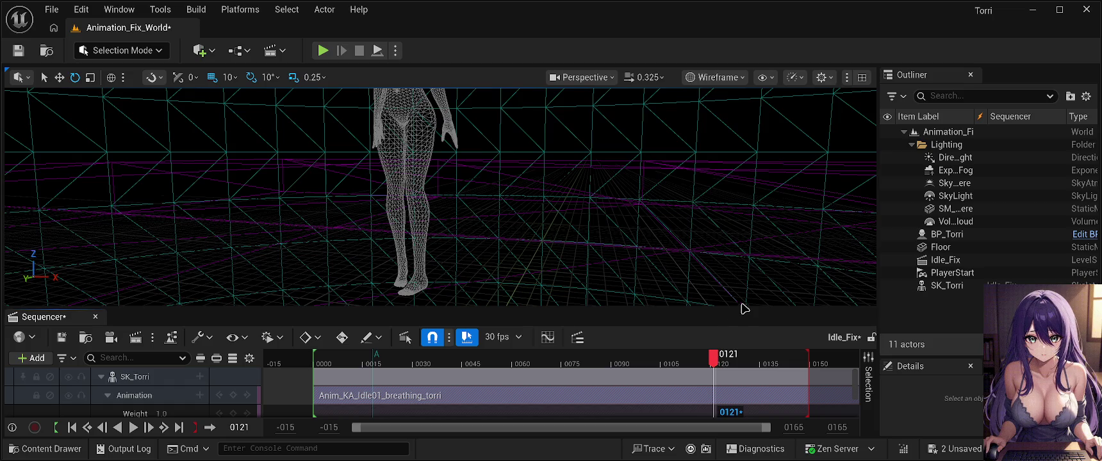
Step: Add mark B at frame 0121 and shift the breathing section a few frames later
key("m")
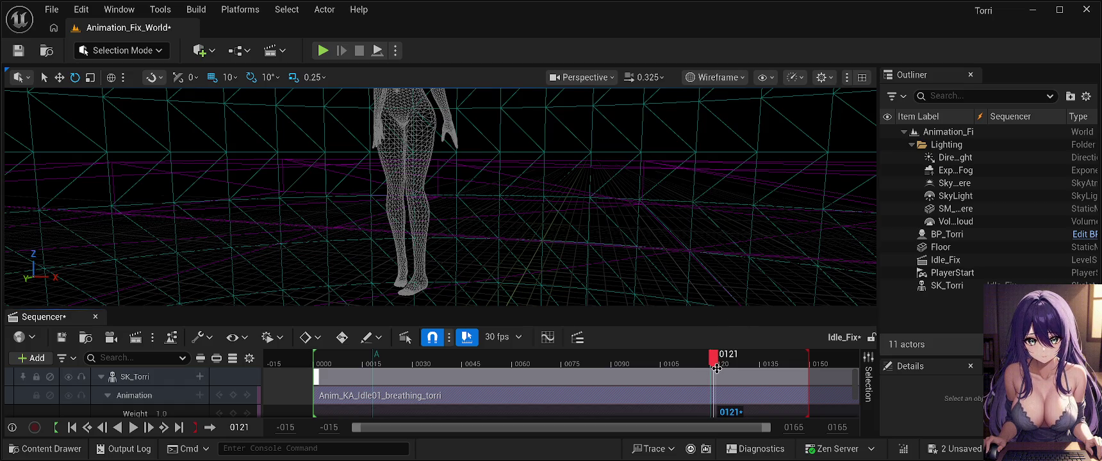
mouse_move(711, 371)
left_mouse_down()
mouse_move(747, 367)
mouse_move(703, 366)
mouse_move(753, 367)
mouse_move(688, 373)
mouse_move(716, 374)
left_mouse_up()
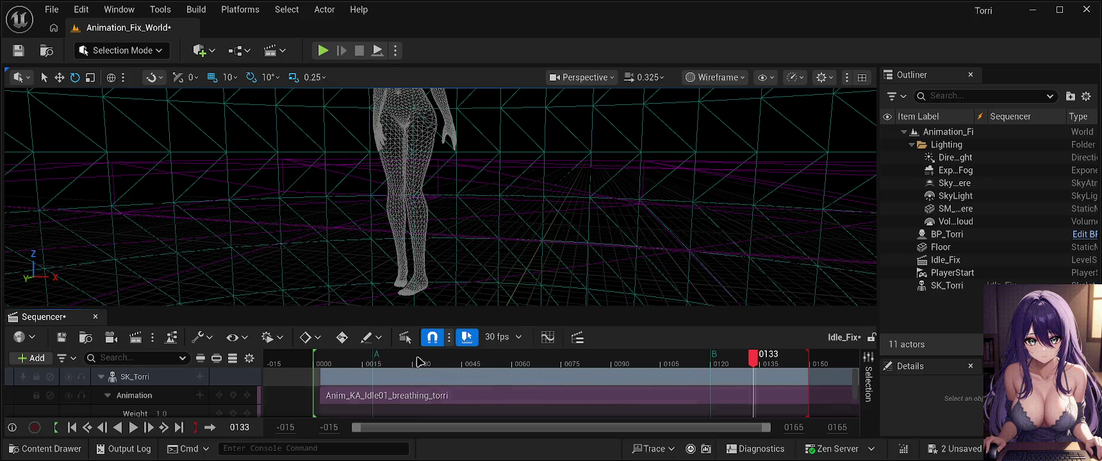
left_click(81, 9)
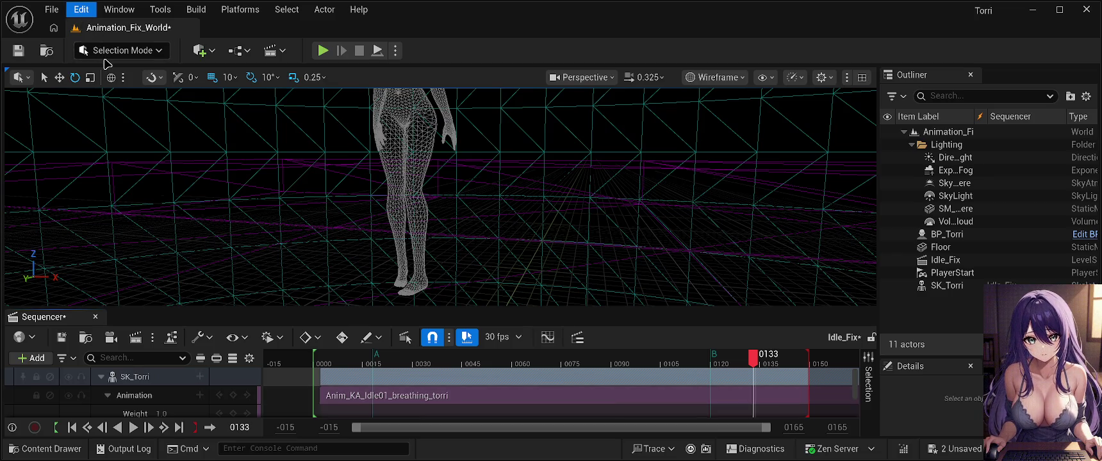
Step: Undo the section shift, nudge the breathing section back to start at 0000, and play a preview
key("ctrl+z")
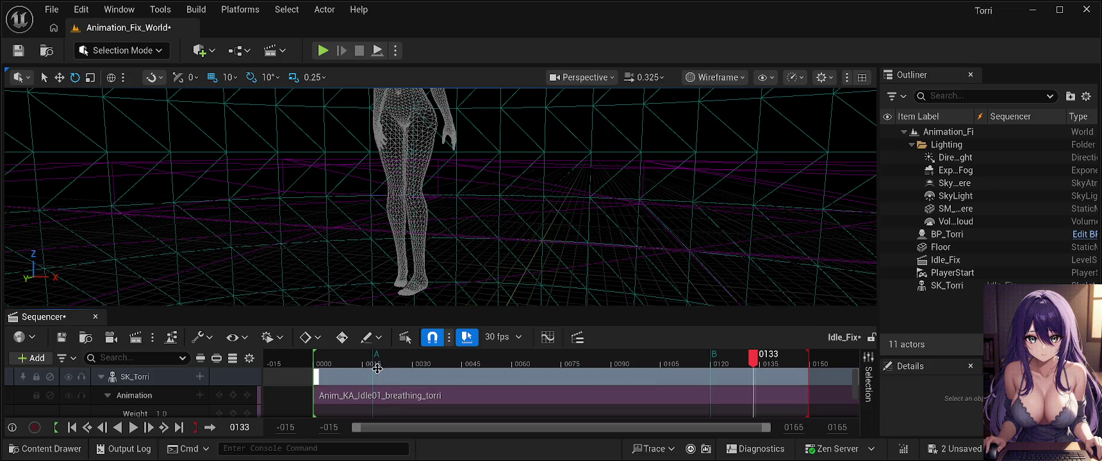
left_click(421, 395)
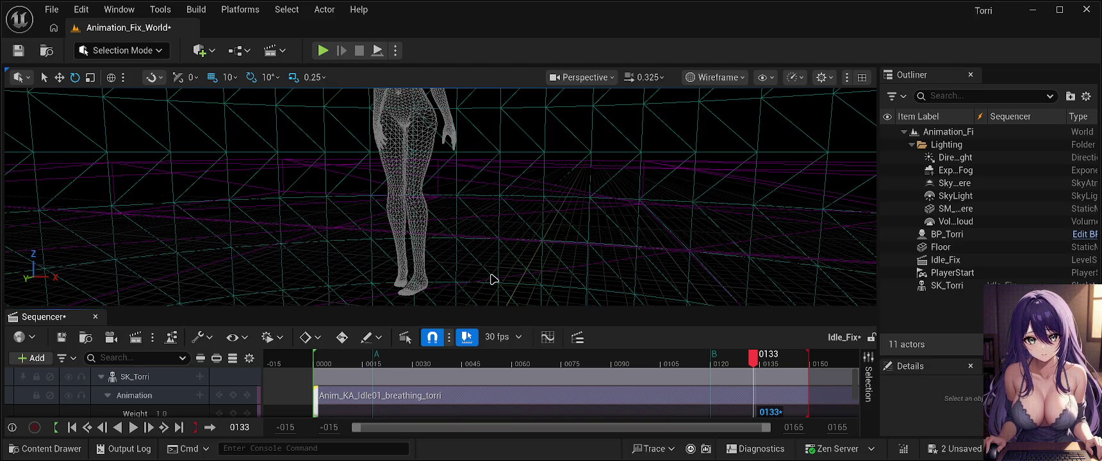
left_click(408, 382)
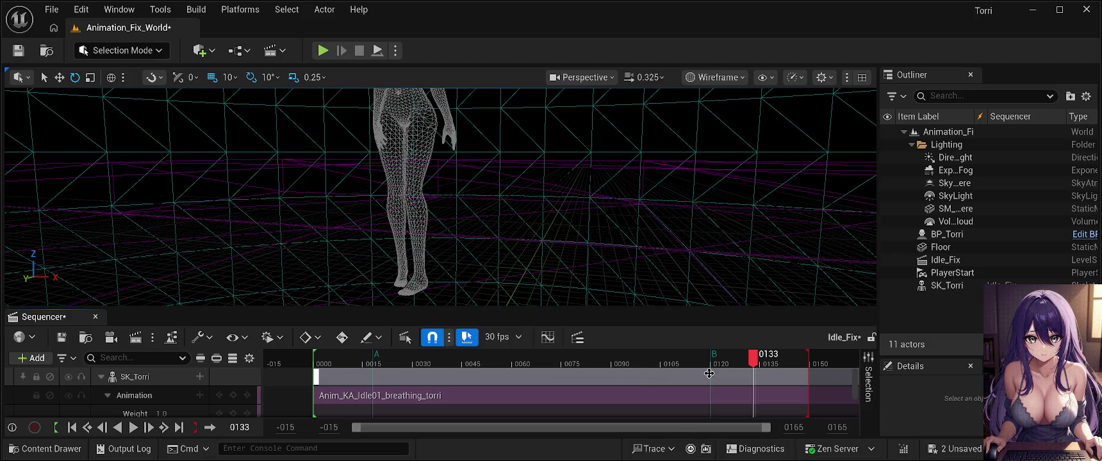
left_click_drag(709, 373, 709, 372)
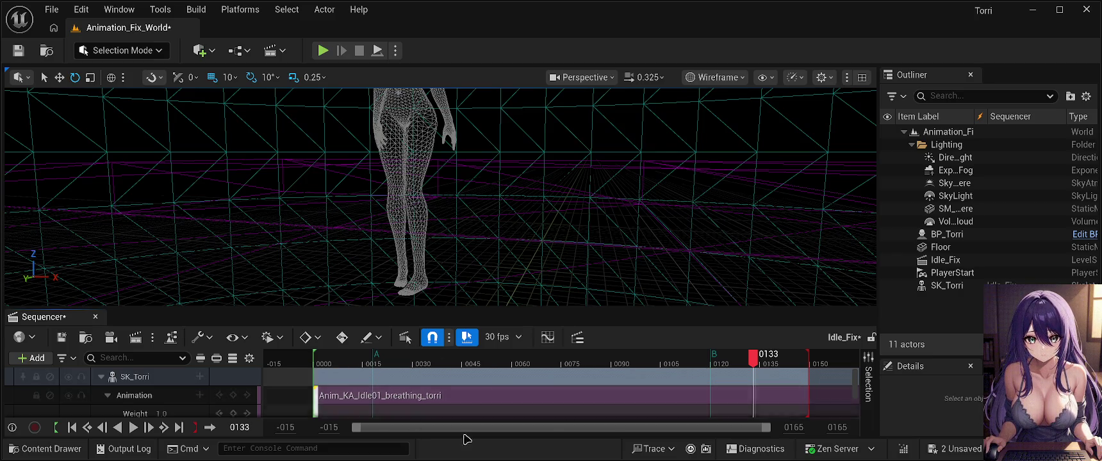
left_click(133, 427)
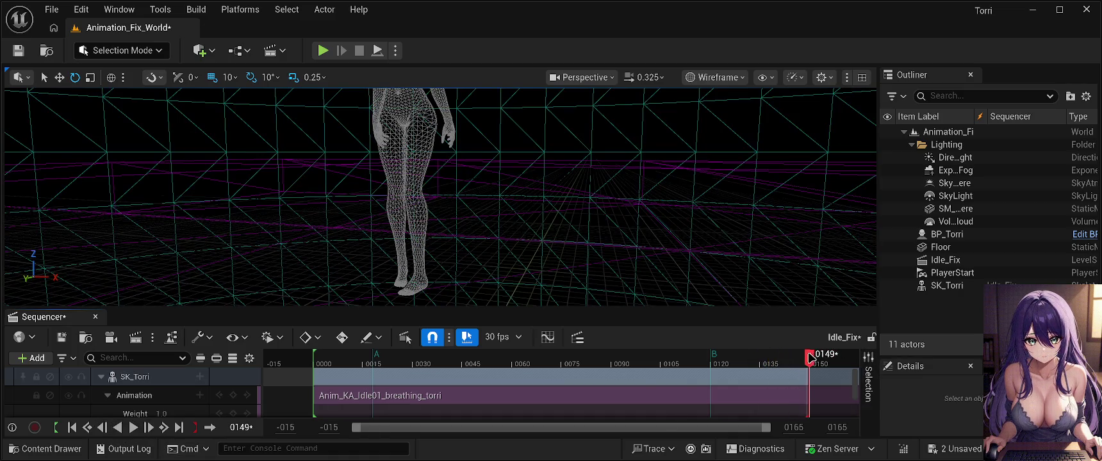
left_click_drag(811, 357, 314, 356)
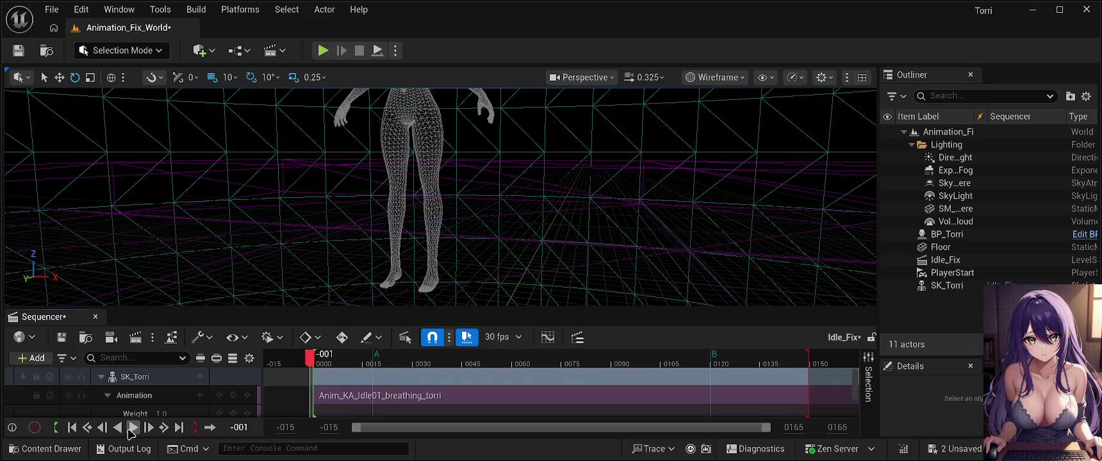
left_click(133, 427)
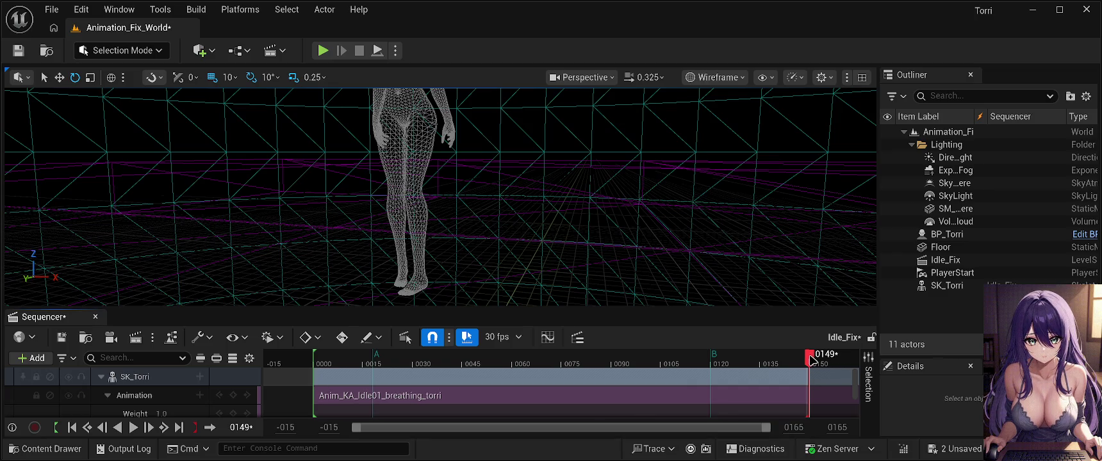
mouse_move(809, 358)
left_mouse_down()
mouse_move(688, 356)
mouse_move(793, 357)
left_mouse_up()
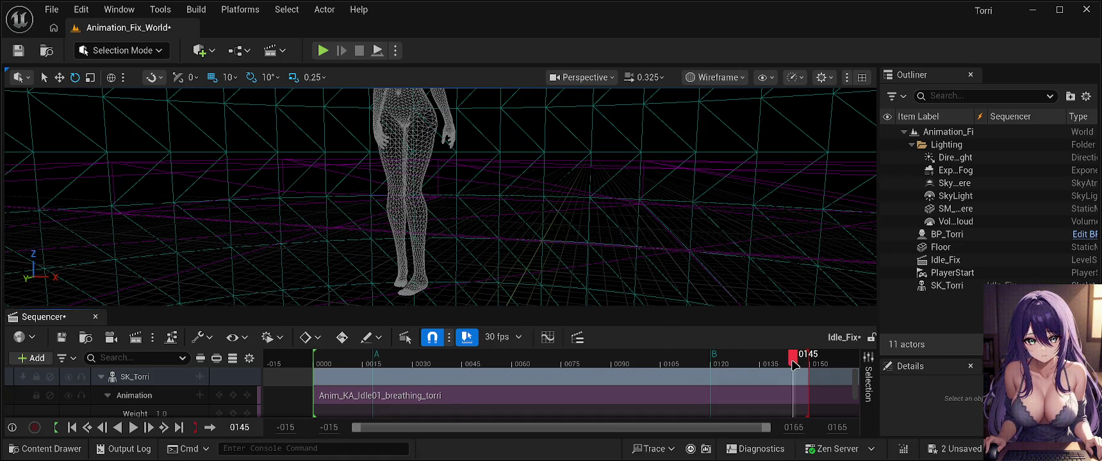
mouse_move(792, 361)
left_mouse_down()
mouse_move(373, 354)
mouse_move(376, 342)
left_mouse_up()
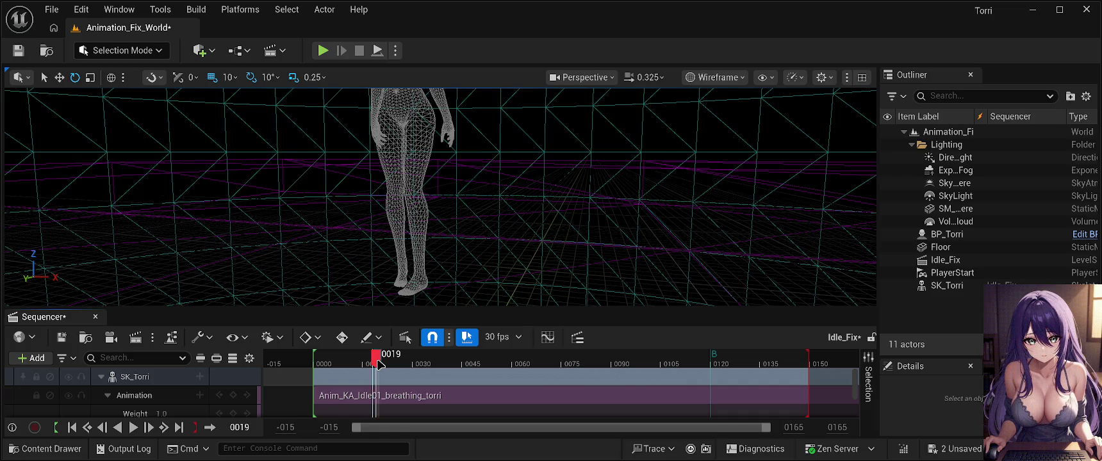
Step: Scrub the breathing clip from frame 0018 toward mark B and back to about 0072
left_click(374, 360)
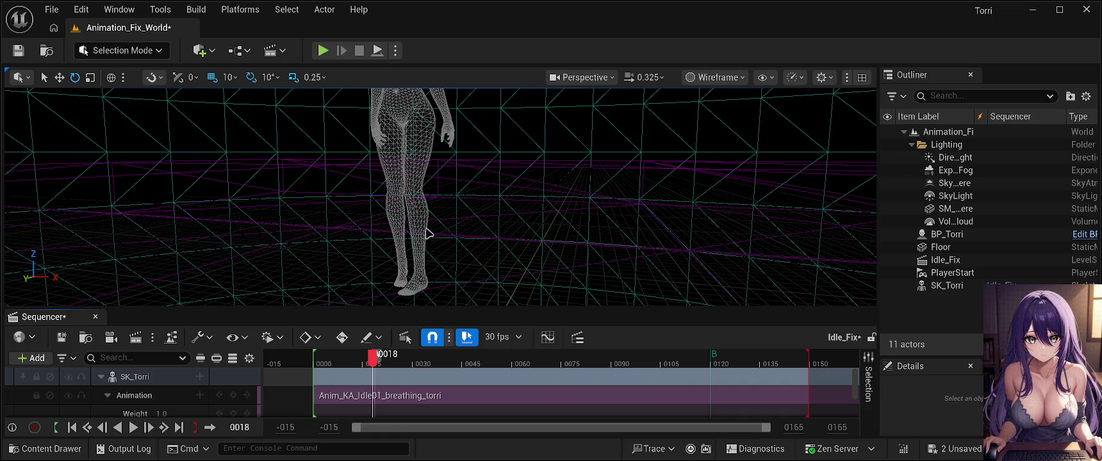
left_click(385, 361)
mouse_move(474, 370)
left_mouse_down()
mouse_move(718, 375)
mouse_move(702, 364)
mouse_move(718, 365)
left_mouse_up()
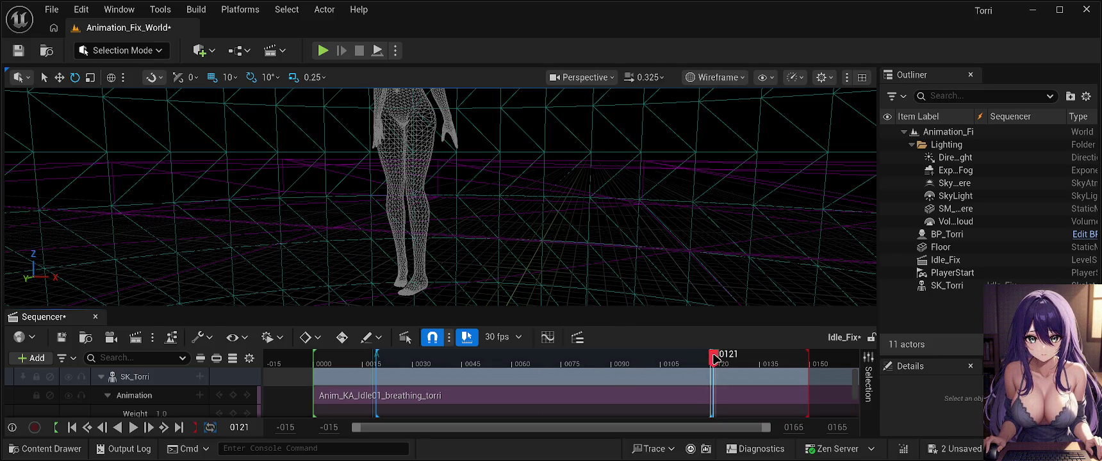
mouse_move(716, 359)
left_mouse_down()
mouse_move(427, 362)
mouse_move(584, 363)
left_mouse_up()
left_click(487, 395)
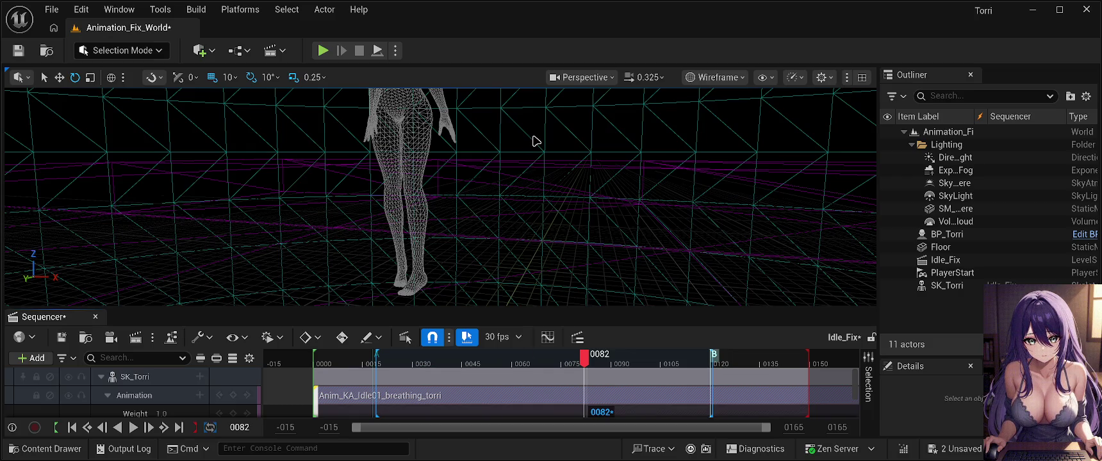
left_click(416, 407)
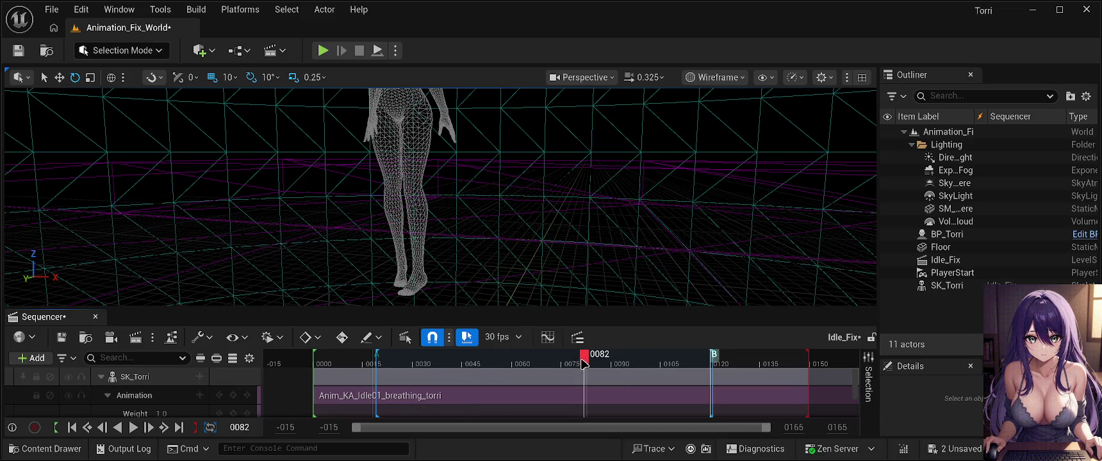
left_click_drag(584, 362, 362, 362)
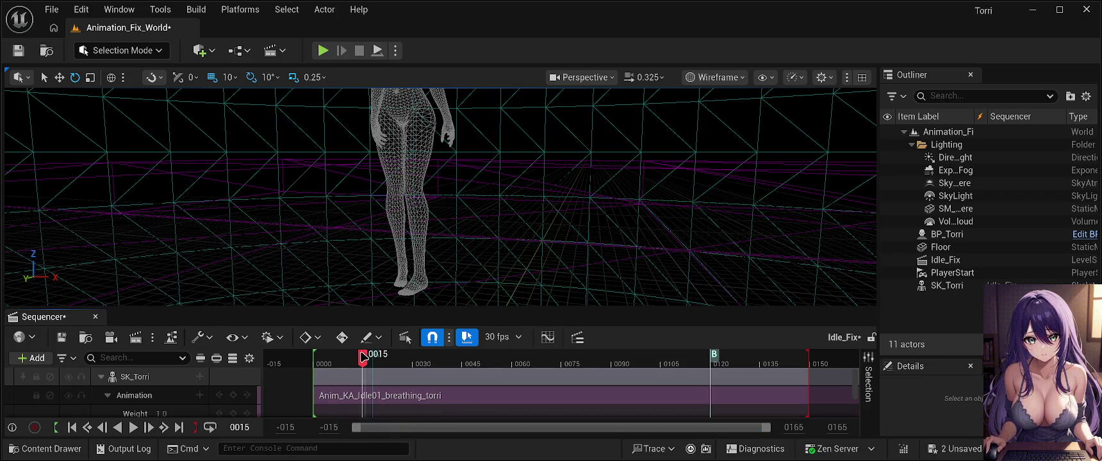
Step: Add a frame mark at 0019, then preview the loop toward mark B around 0117
mouse_move(365, 354)
left_mouse_down()
mouse_move(775, 374)
mouse_move(380, 370)
left_mouse_up()
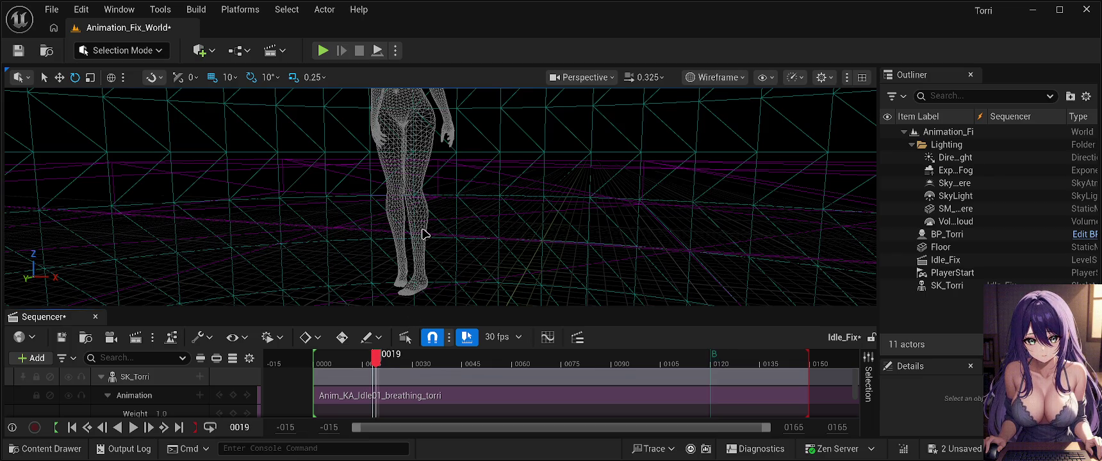
key("m")
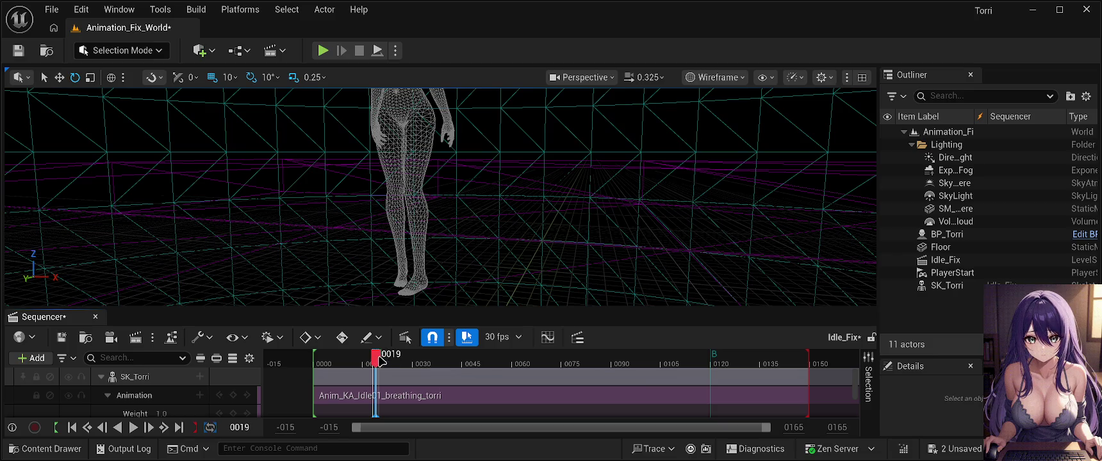
mouse_move(377, 358)
left_mouse_down()
mouse_move(639, 380)
mouse_move(717, 378)
mouse_move(716, 362)
left_mouse_up()
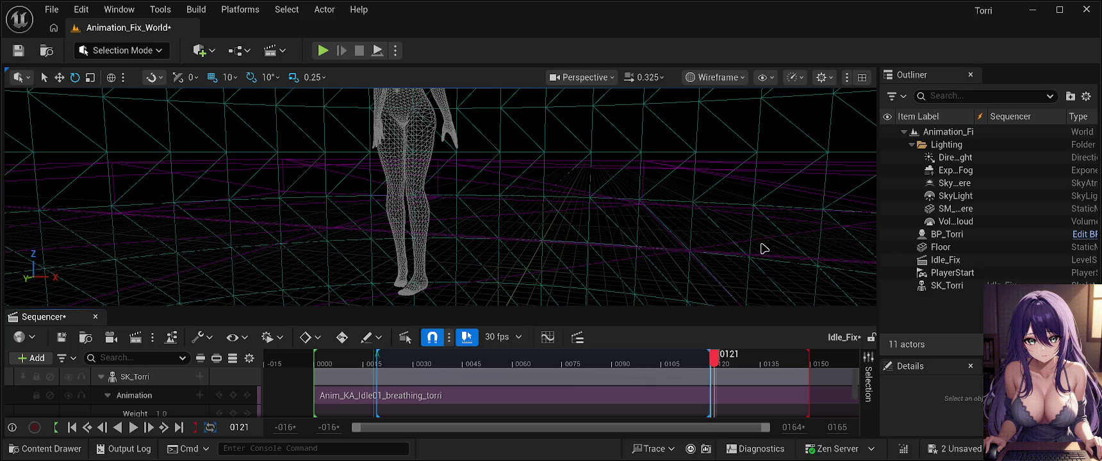
mouse_move(711, 360)
left_mouse_down()
mouse_move(653, 362)
mouse_move(846, 382)
mouse_move(343, 393)
mouse_move(872, 410)
mouse_move(536, 405)
mouse_move(363, 375)
mouse_move(467, 370)
left_mouse_up()
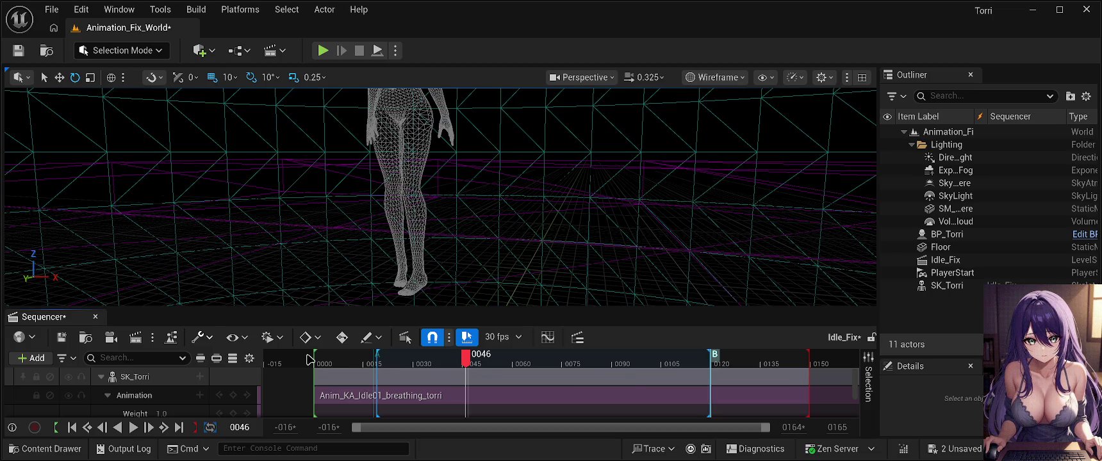
key("period")
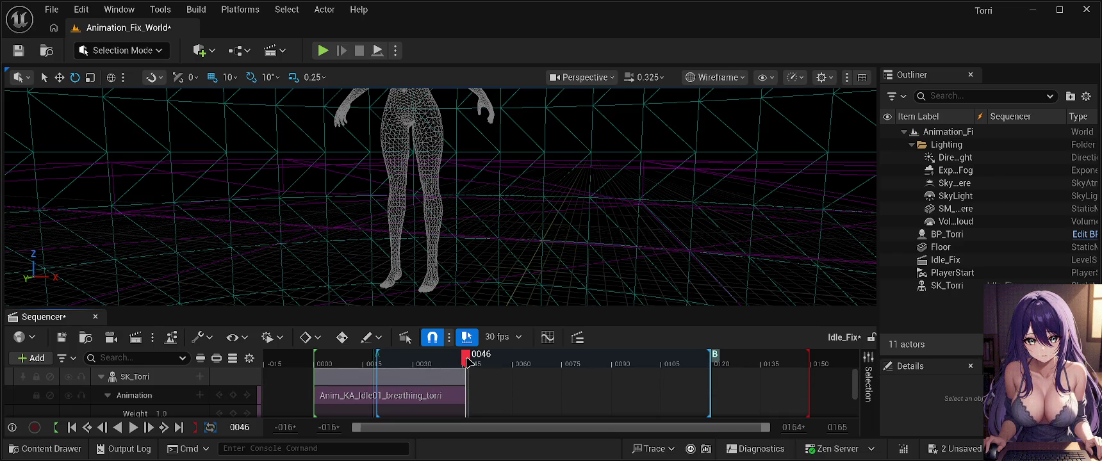
mouse_move(468, 362)
left_mouse_down()
mouse_move(306, 356)
mouse_move(333, 346)
mouse_move(321, 355)
mouse_move(468, 354)
mouse_move(308, 351)
mouse_move(486, 355)
mouse_move(298, 361)
mouse_move(448, 355)
mouse_move(320, 355)
mouse_move(472, 371)
mouse_move(314, 372)
mouse_move(431, 372)
left_mouse_up()
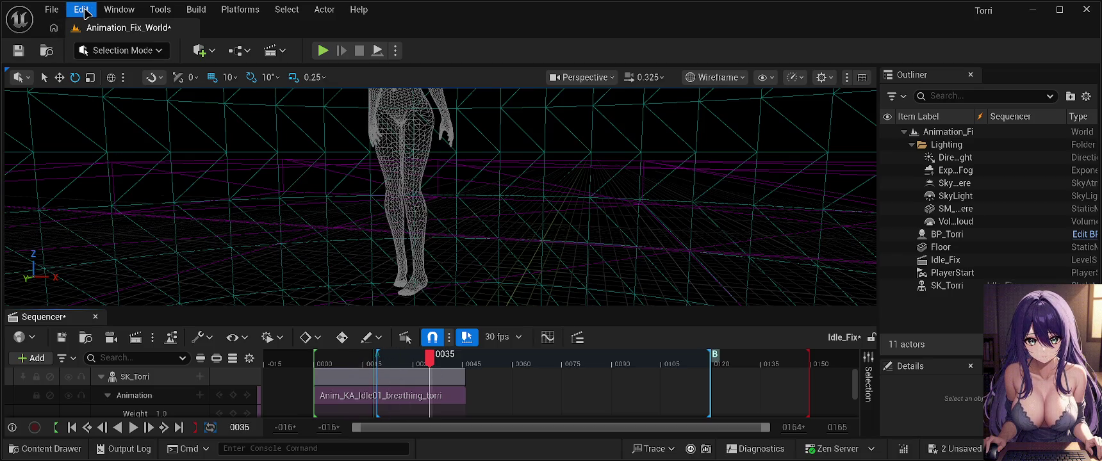
key("ctrl+z")
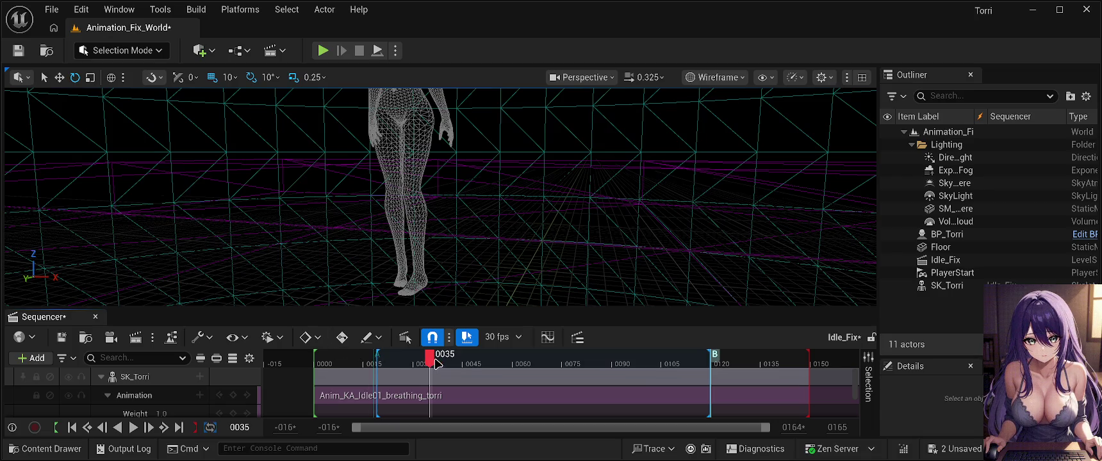
left_click_drag(429, 365, 378, 363)
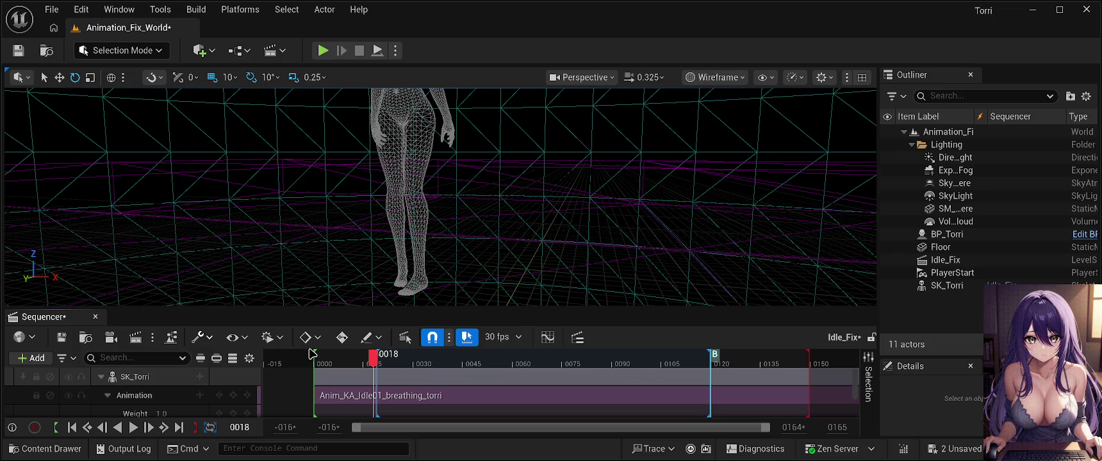
Step: Trim the breathing section's start to frame 0018, then undo the trim
key("comma")
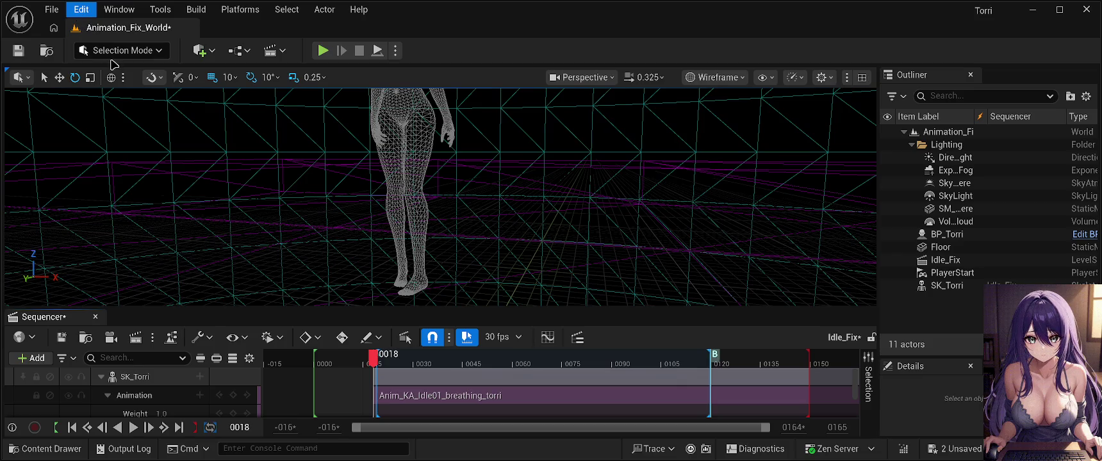
key("ctrl+z")
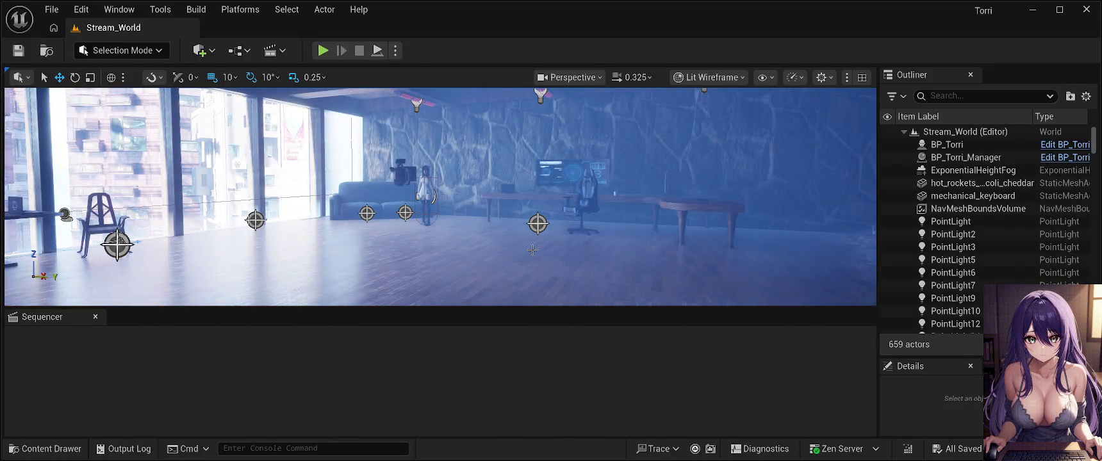
Step: Close the empty Sequencer and reopen Animation_Fix_World from the recent levels list
left_click(96, 318)
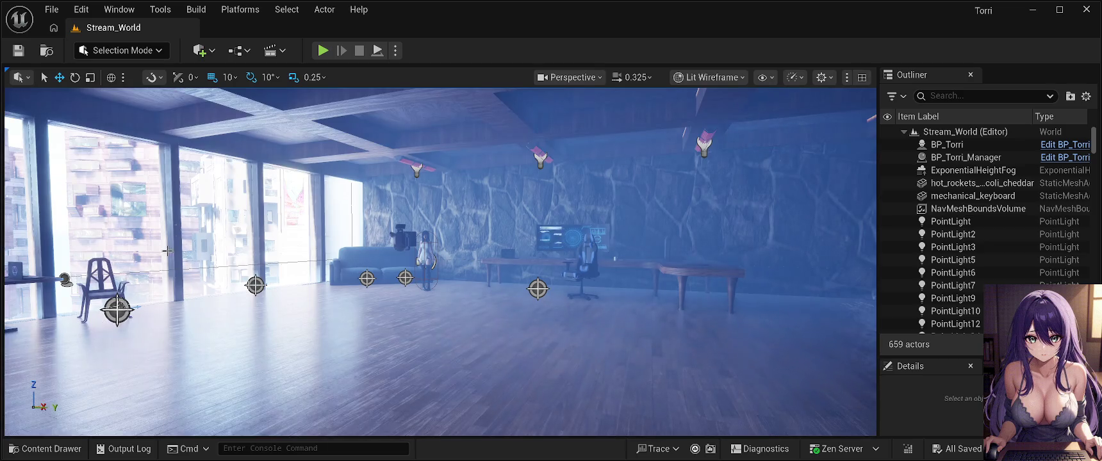
left_click(54, 11)
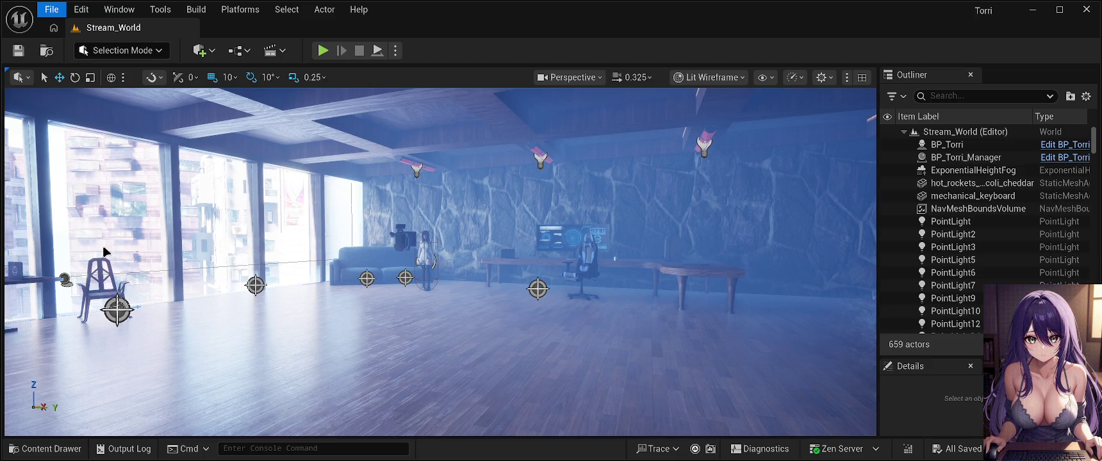
left_click(109, 80)
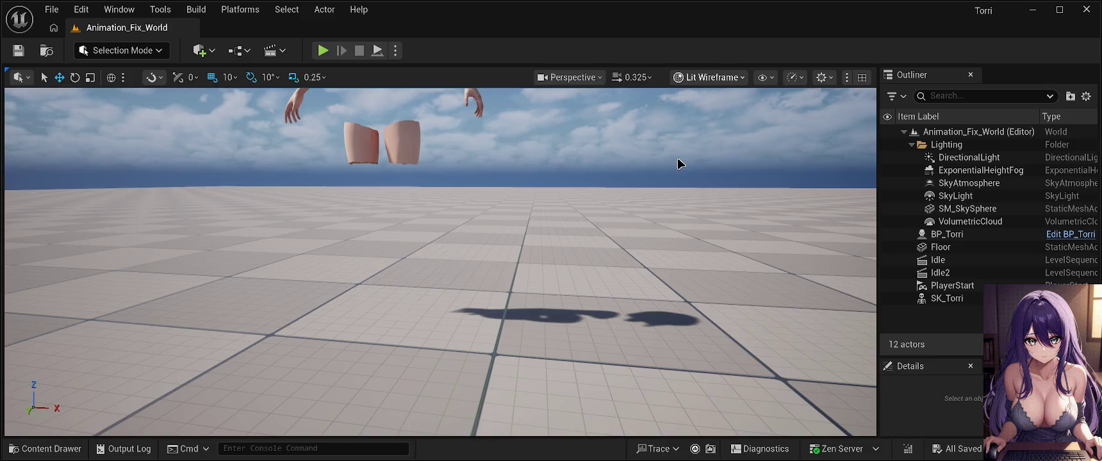
Step: Switch the viewport to wireframe, delete the Idle2 and Idle level sequences, then open the Content Browser
key("alt+2")
left_click_drag(590, 191, 590, 191)
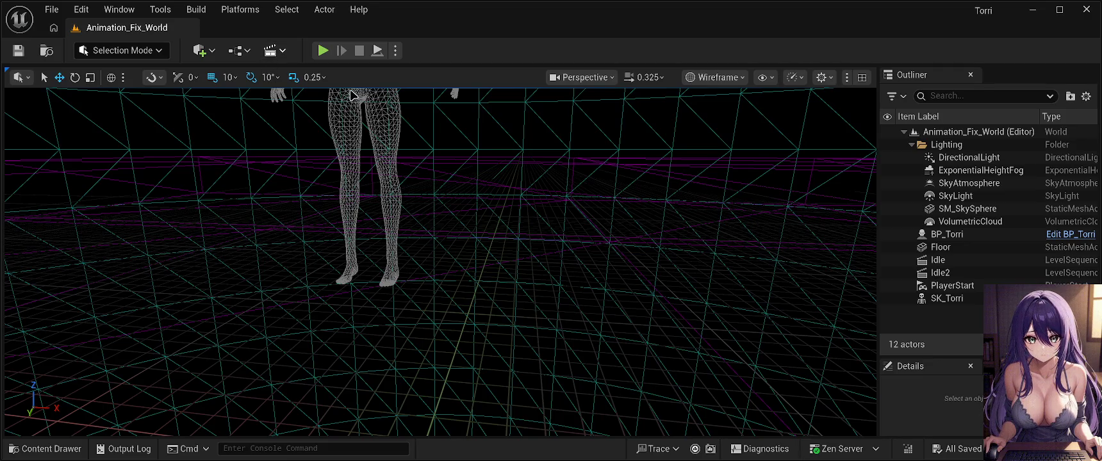
left_click(952, 274)
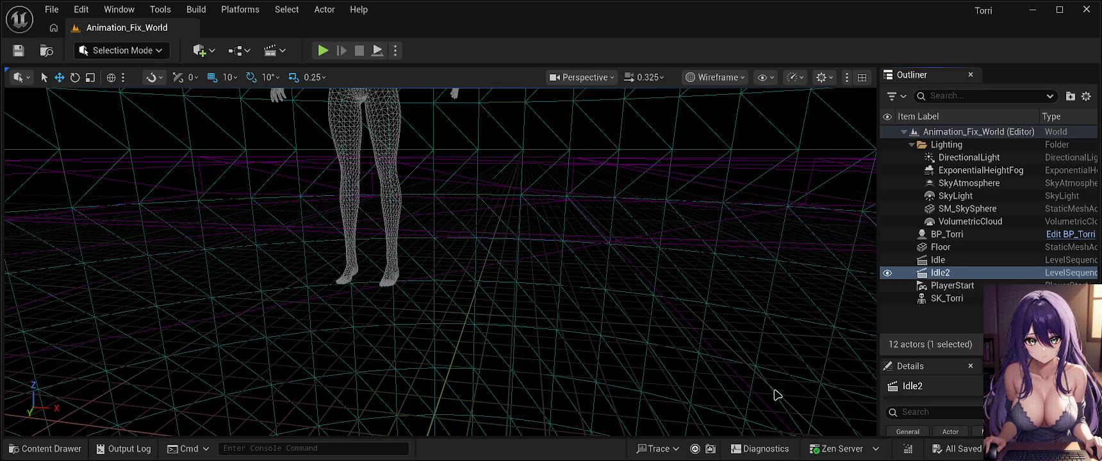
key("Delete")
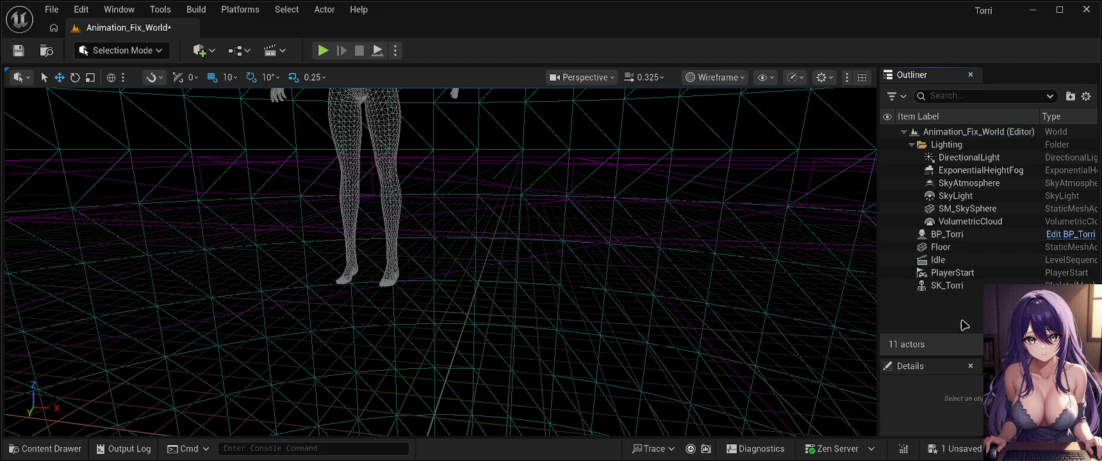
left_click(951, 264)
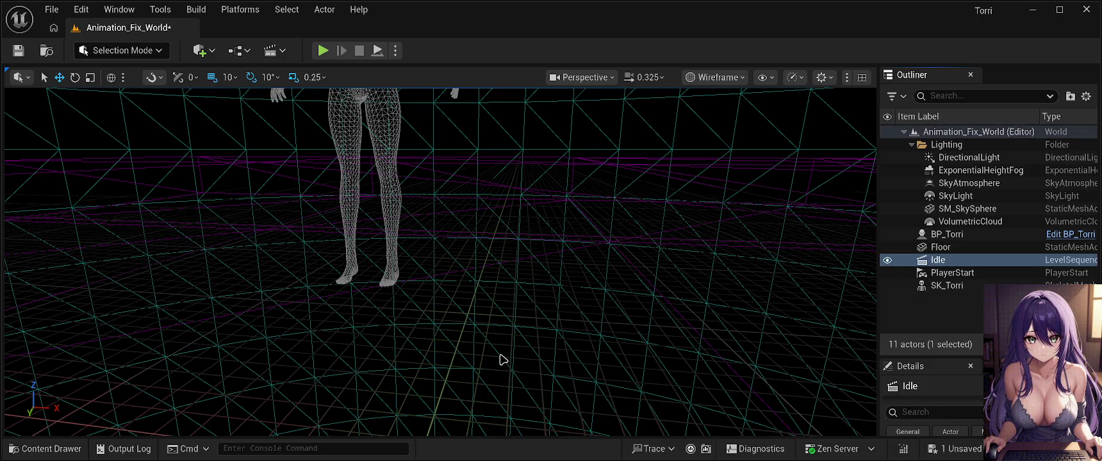
key("Delete")
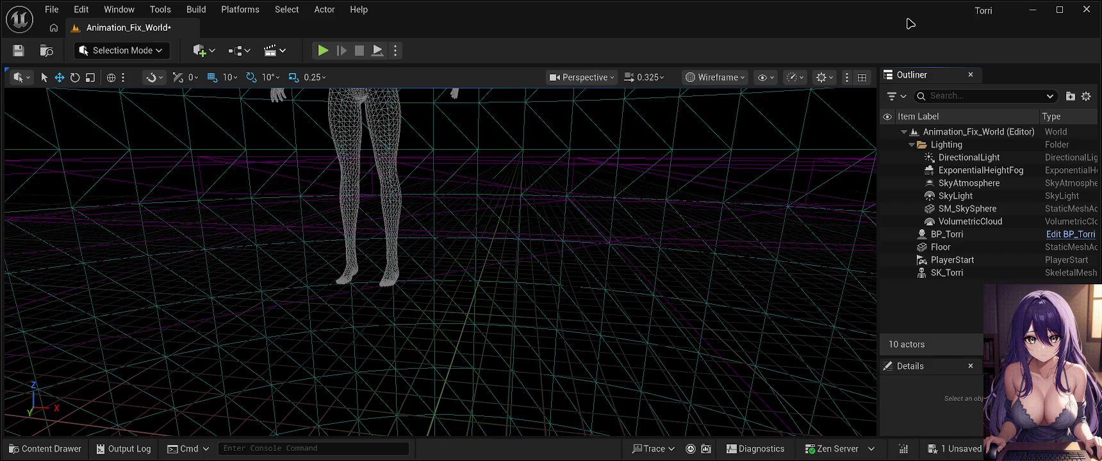
left_click(29, 448)
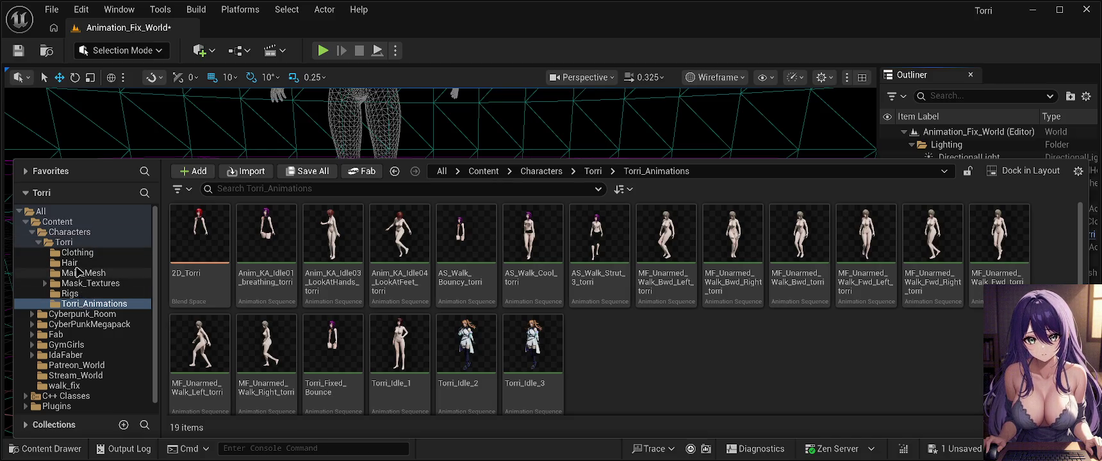
Step: Browse Characters > Torri, checking the Stream_World, Patreon_World and walk_fix folders
left_click(70, 232)
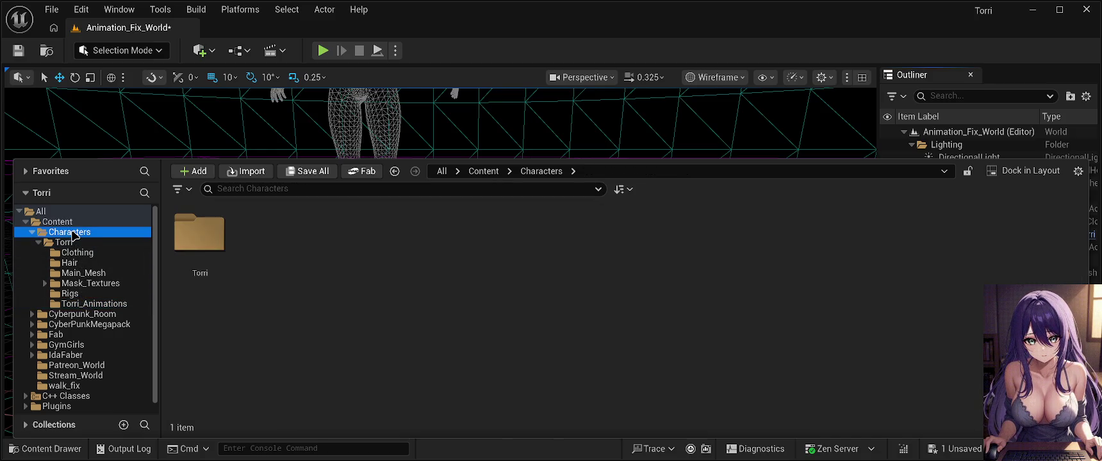
left_click(147, 242)
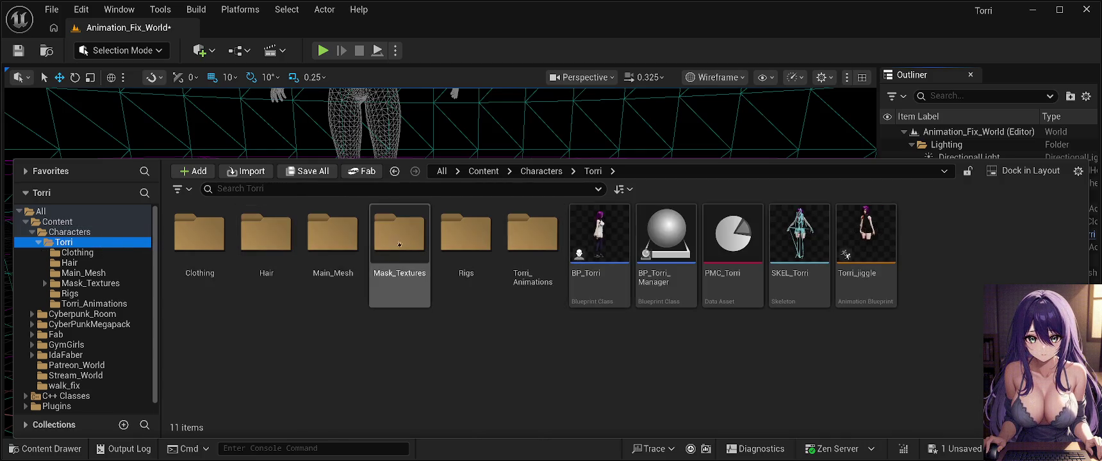
scroll(76, 398, "down", 1)
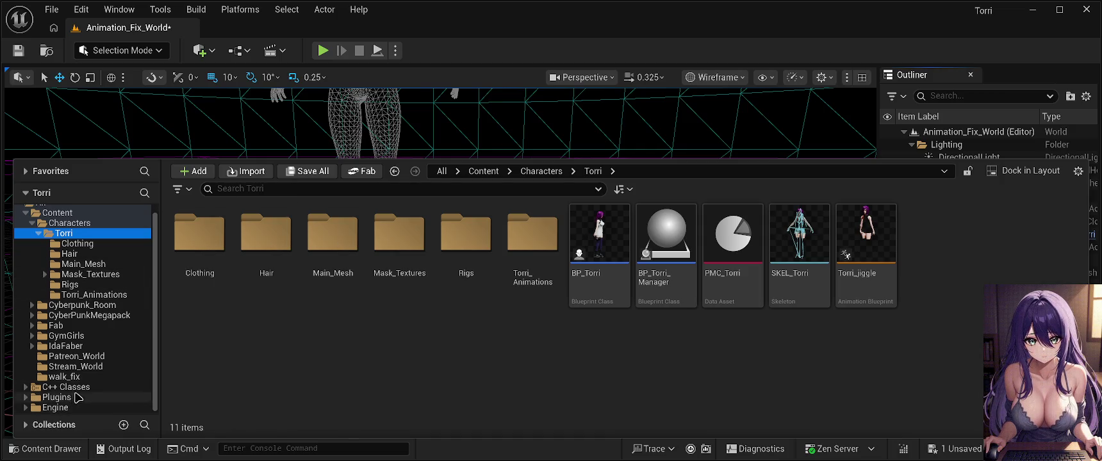
left_click(82, 369)
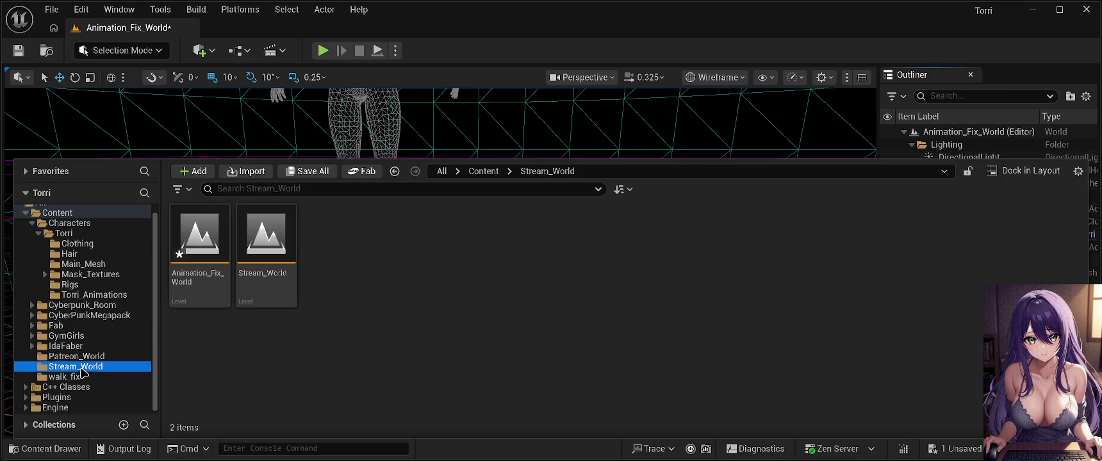
left_click(92, 357)
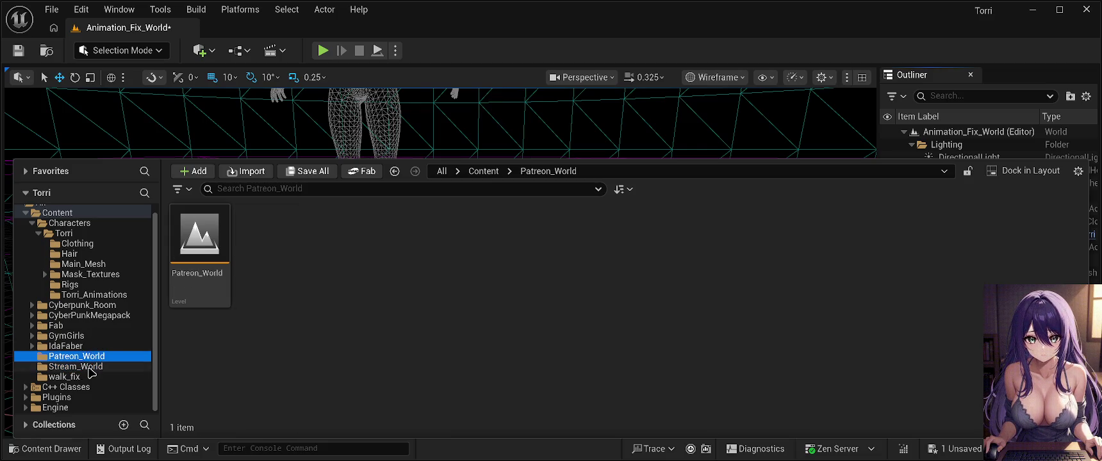
left_click(89, 367)
left_click(91, 377)
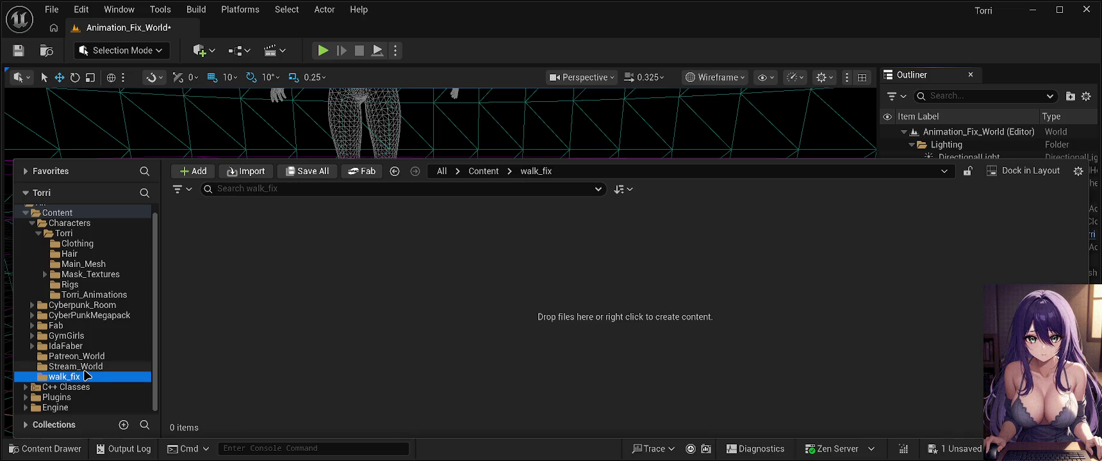
left_click(100, 366)
left_click(97, 357)
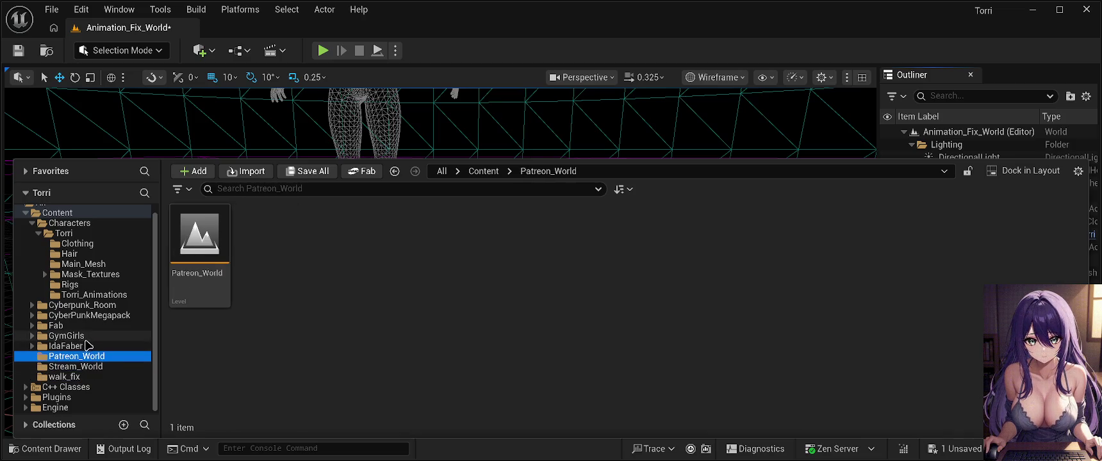
Step: Look through Torri's animation, Rigs, Mask_Textures, Main_Mesh, hair and clothing folders
left_click(103, 296)
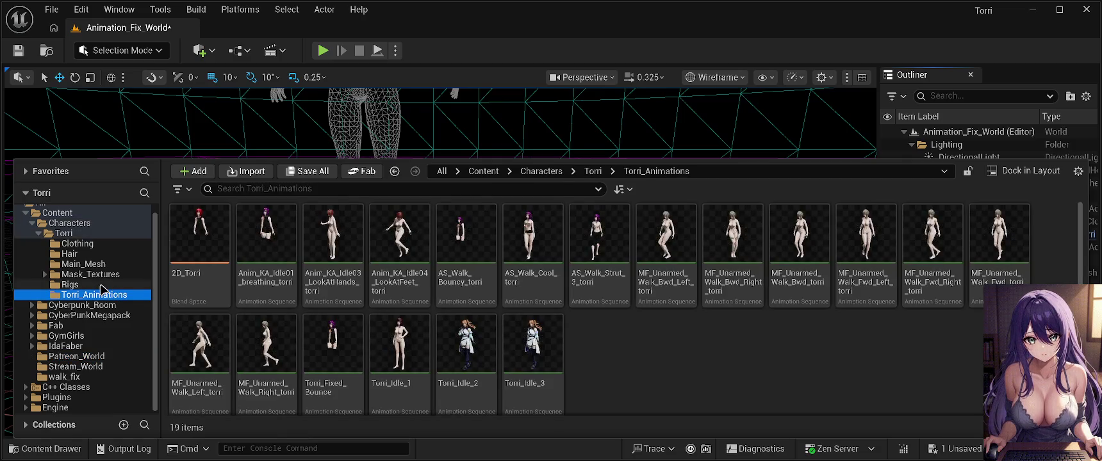
left_click(101, 286)
left_click(102, 275)
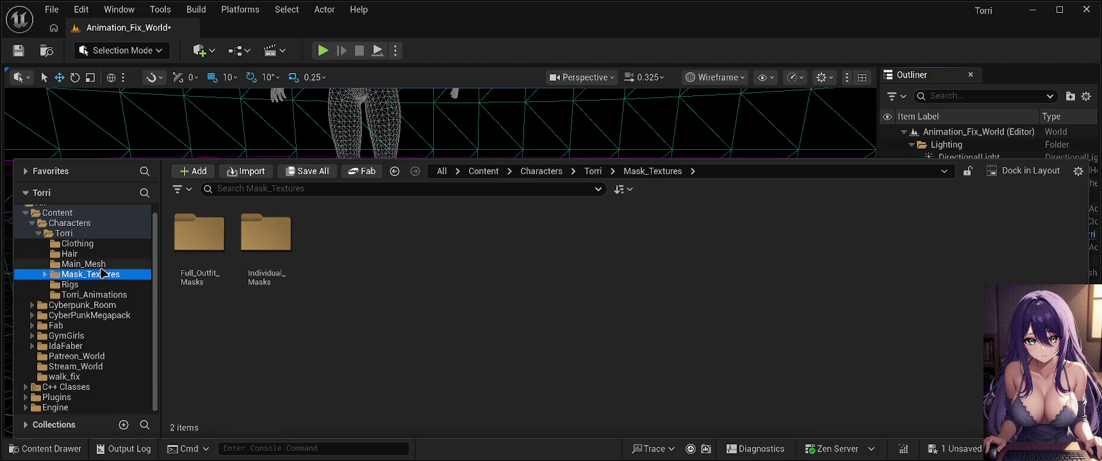
left_click(83, 264)
left_click(83, 254)
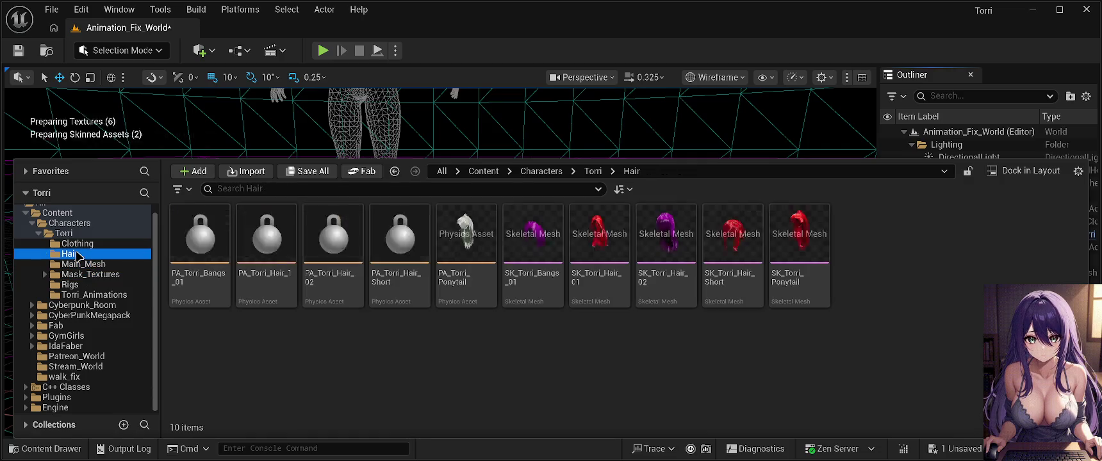
left_click(83, 243)
left_click(83, 235)
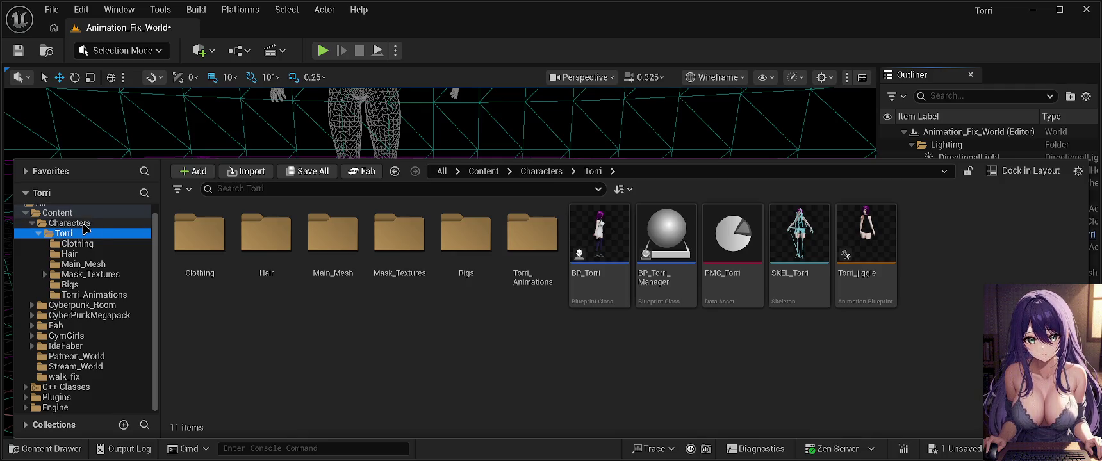
Step: Go up to the top Content folder and open the Idle_Fix level sequence in Sequencer
left_click(84, 224)
left_click(79, 214)
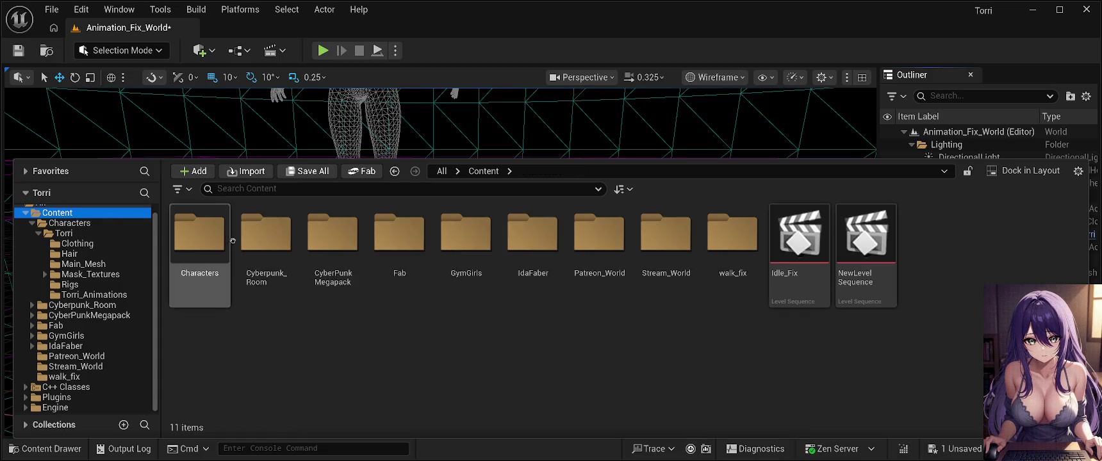
left_click(795, 259)
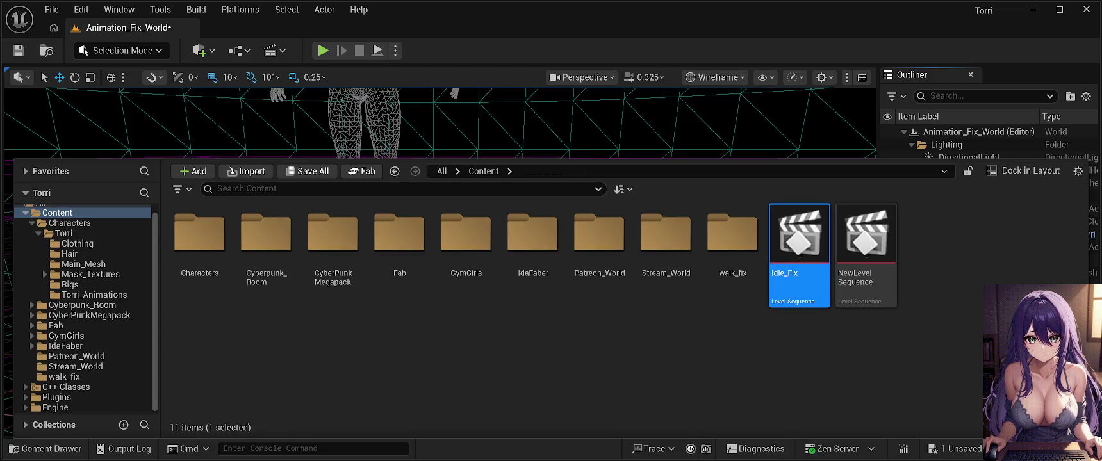
double_click(795, 259)
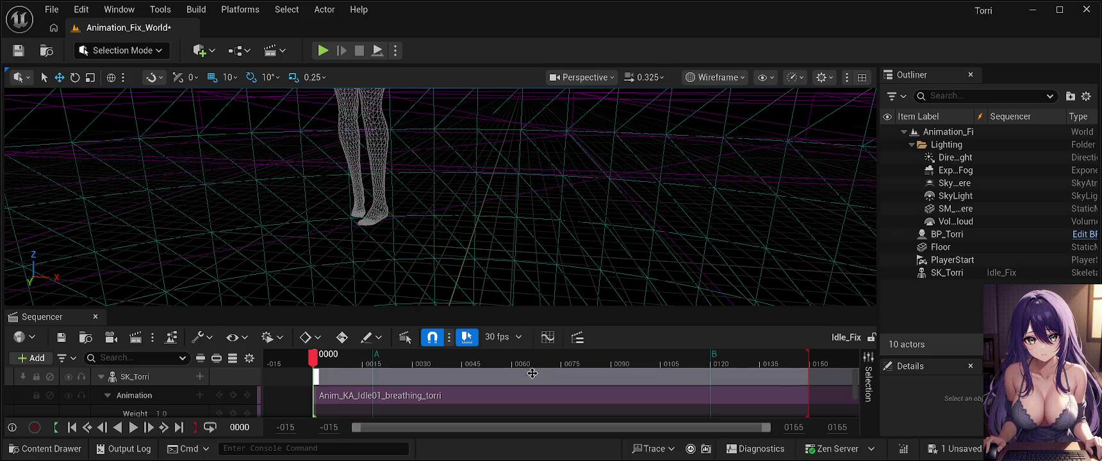
Step: Save Animation_Fix_World and move the Sequencer time to around frame 18–19
left_click(18, 50)
left_click_drag(316, 360, 378, 360)
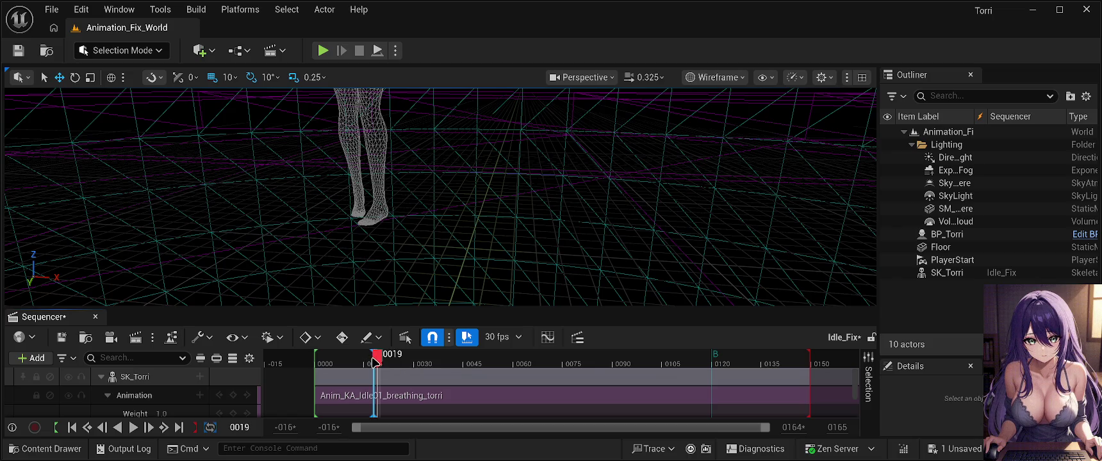
left_click(385, 359)
Step: Place the playhead exactly on mark B at frame 0120 and trim the breathing section's end there
mouse_move(385, 359)
left_mouse_down()
mouse_move(743, 361)
mouse_move(714, 362)
left_mouse_up()
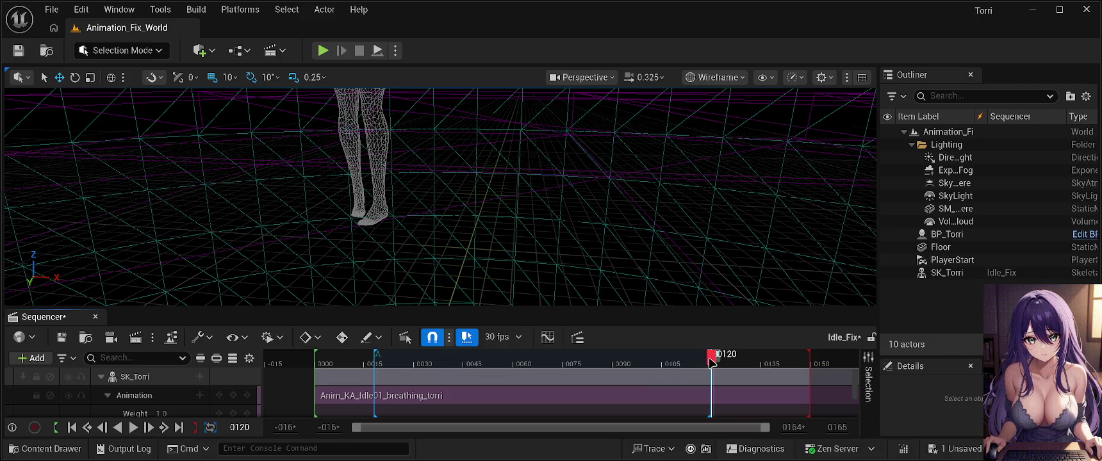
mouse_move(712, 362)
left_mouse_down()
mouse_move(826, 365)
mouse_move(705, 373)
mouse_move(826, 378)
mouse_move(710, 371)
left_mouse_up()
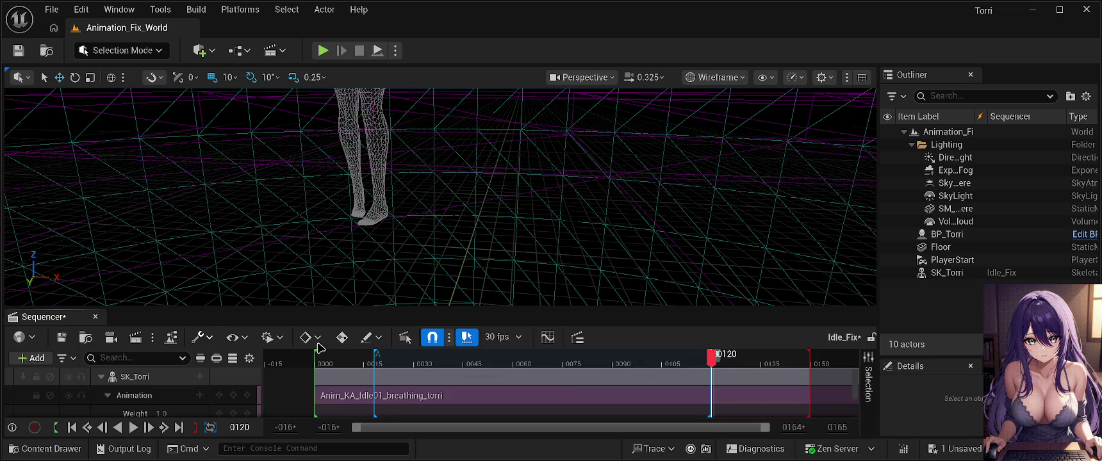
key("ctrl+period")
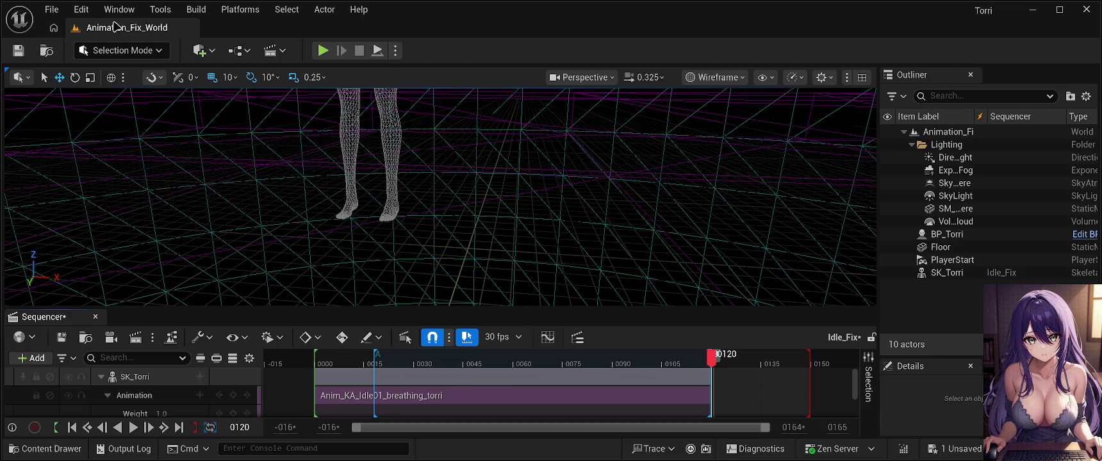
key("ctrl+z")
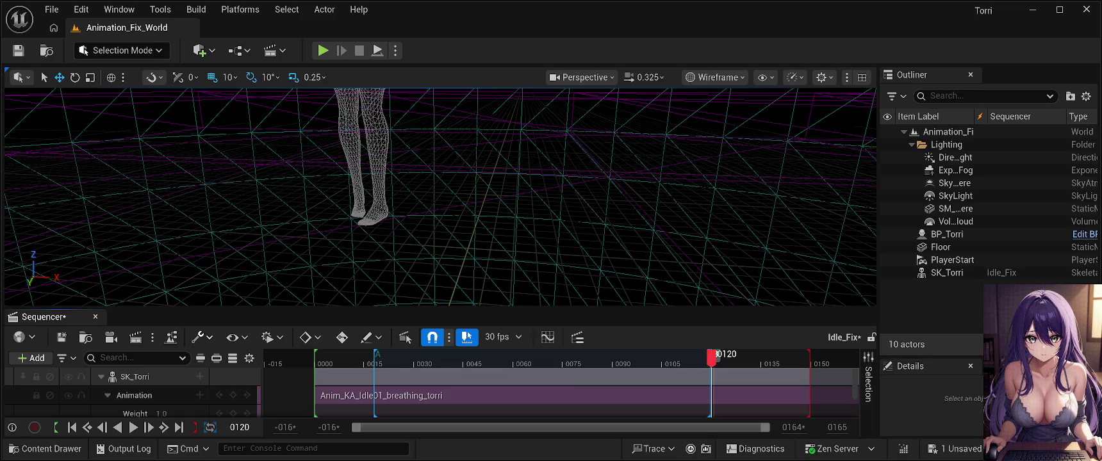
left_click(657, 396)
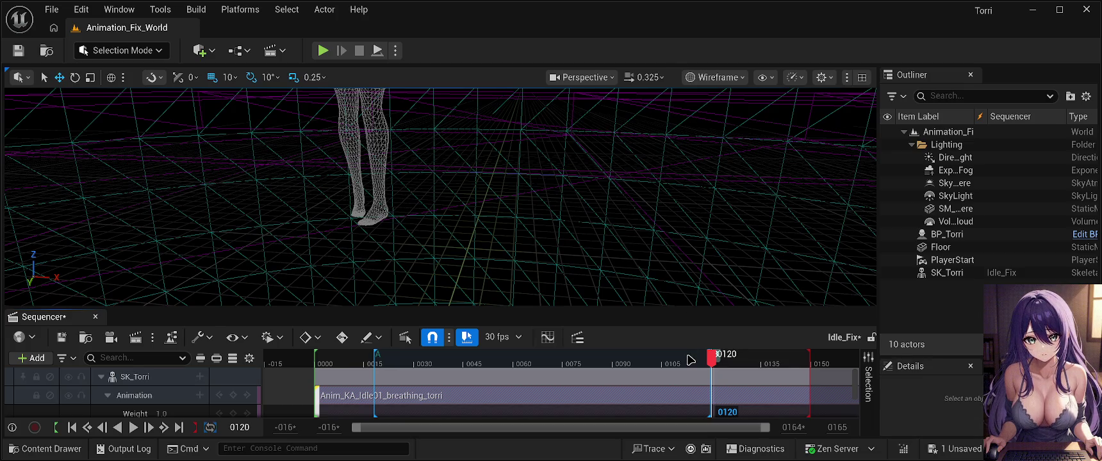
left_click(540, 404)
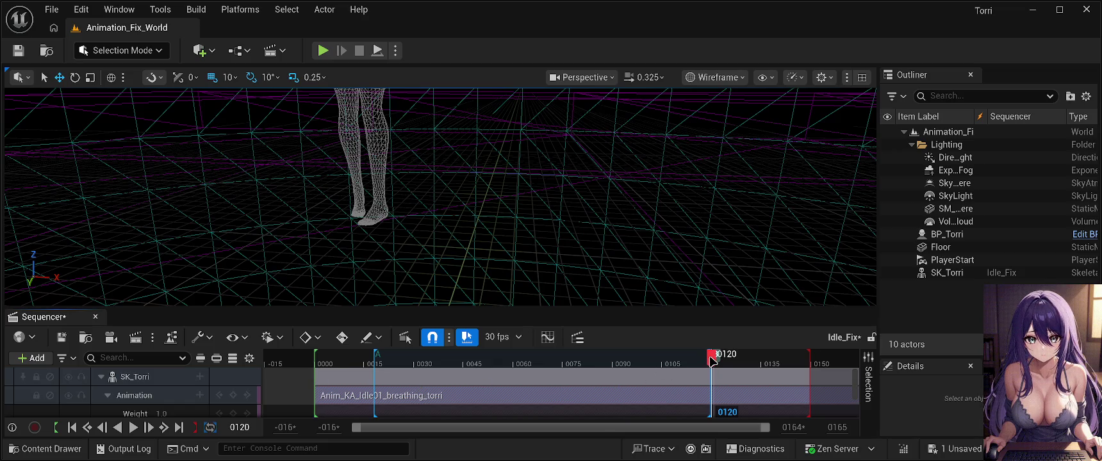
Step: Preview the breathing animation past mark B up to frame 0156, then back to around 0136
left_click_drag(712, 362, 809, 367)
left_click_drag(796, 366, 785, 367)
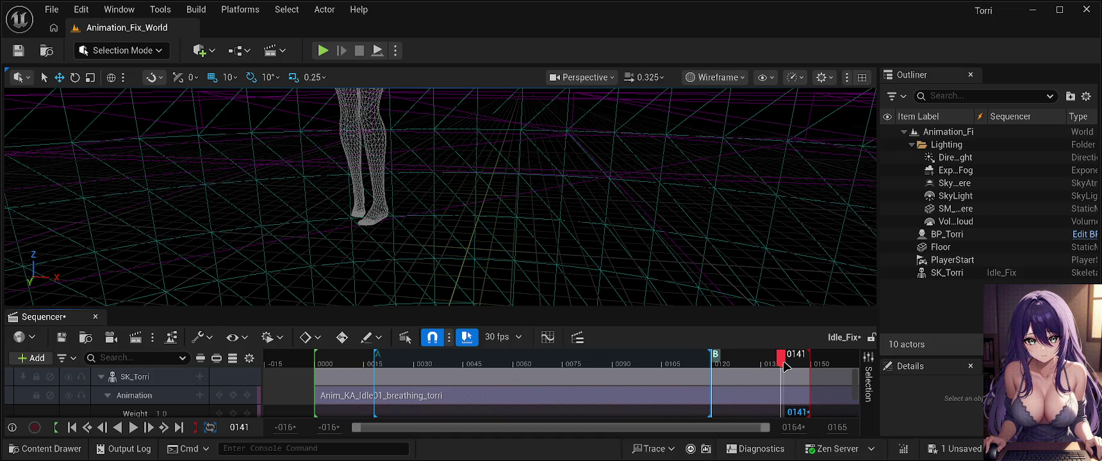
mouse_move(786, 365)
left_mouse_down()
mouse_move(765, 366)
mouse_move(796, 353)
mouse_move(906, 366)
mouse_move(310, 359)
mouse_move(876, 369)
mouse_move(713, 350)
left_mouse_up()
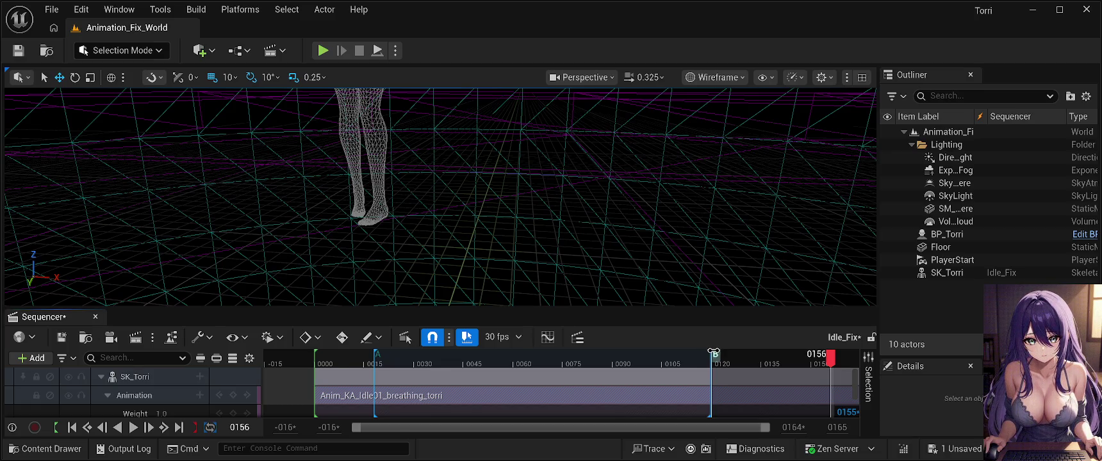
left_click_drag(318, 351, 374, 360)
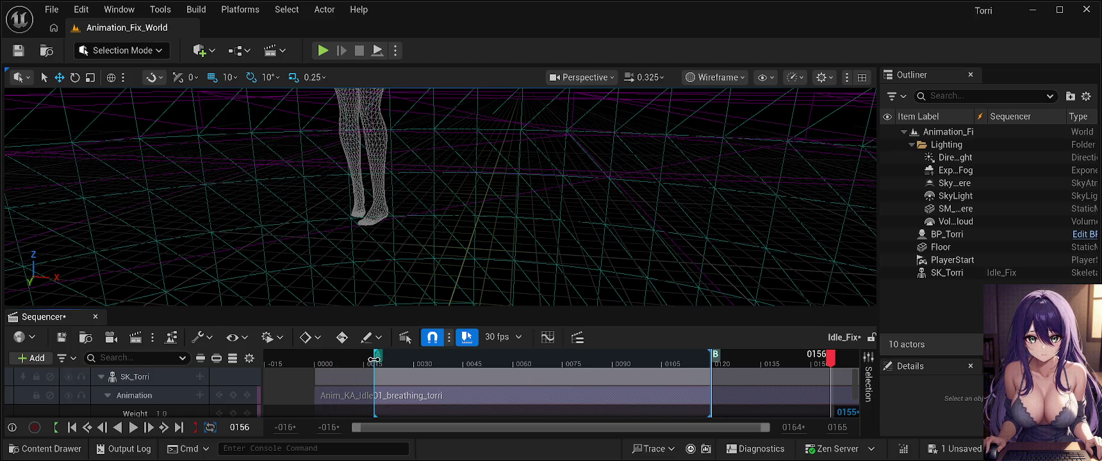
Step: Adjust the selection range start, preview poses from frame 0018 to 0060, and trim the section start to 0024
left_click_drag(376, 353, 355, 353)
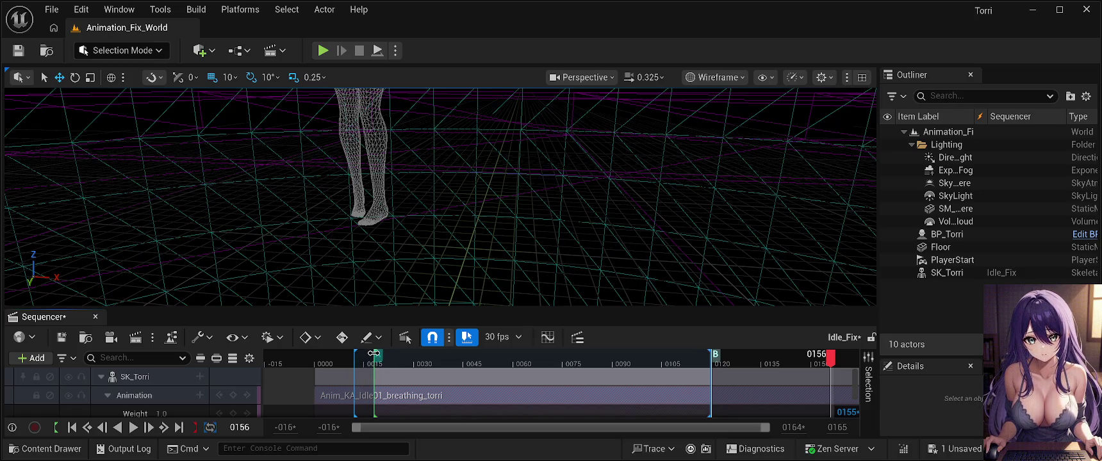
left_click(373, 353)
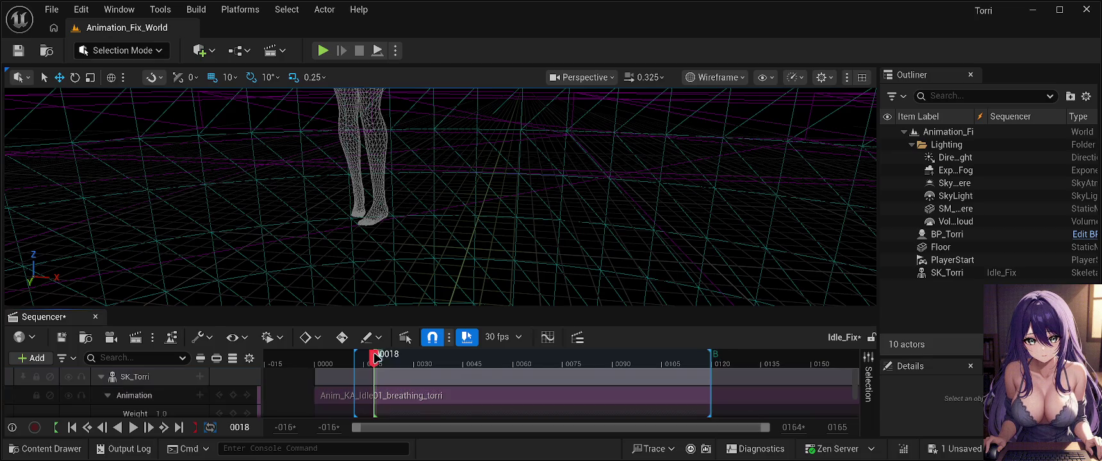
left_click_drag(354, 354, 496, 356)
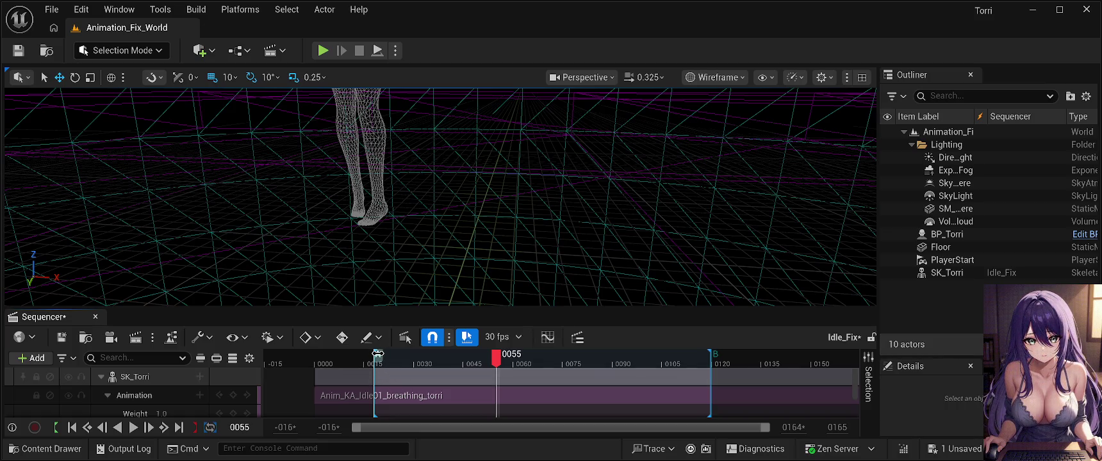
left_click_drag(378, 354, 510, 362)
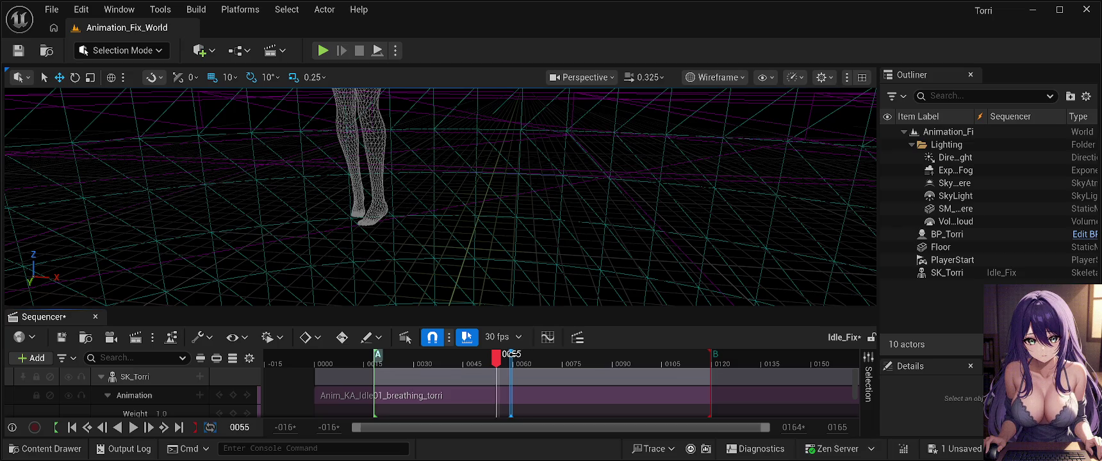
mouse_move(498, 361)
left_mouse_down()
mouse_move(516, 363)
mouse_move(394, 362)
left_mouse_up()
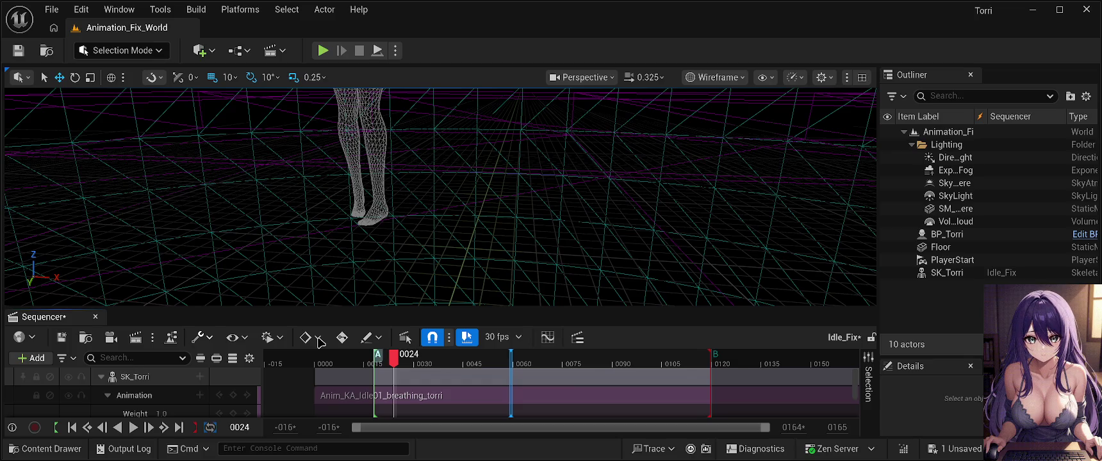
key("ctrl+comma")
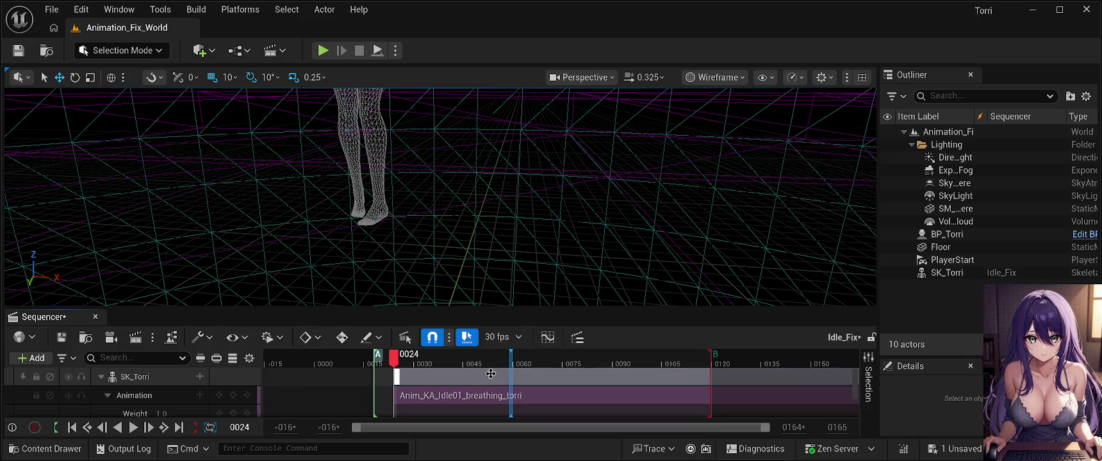
Step: Scrub the preview back to about frame 0021
mouse_move(395, 360)
left_mouse_down()
mouse_move(384, 360)
mouse_move(713, 362)
mouse_move(726, 372)
mouse_move(621, 362)
mouse_move(714, 362)
mouse_move(835, 376)
mouse_move(762, 362)
mouse_move(380, 363)
mouse_move(410, 362)
mouse_move(400, 362)
left_mouse_up()
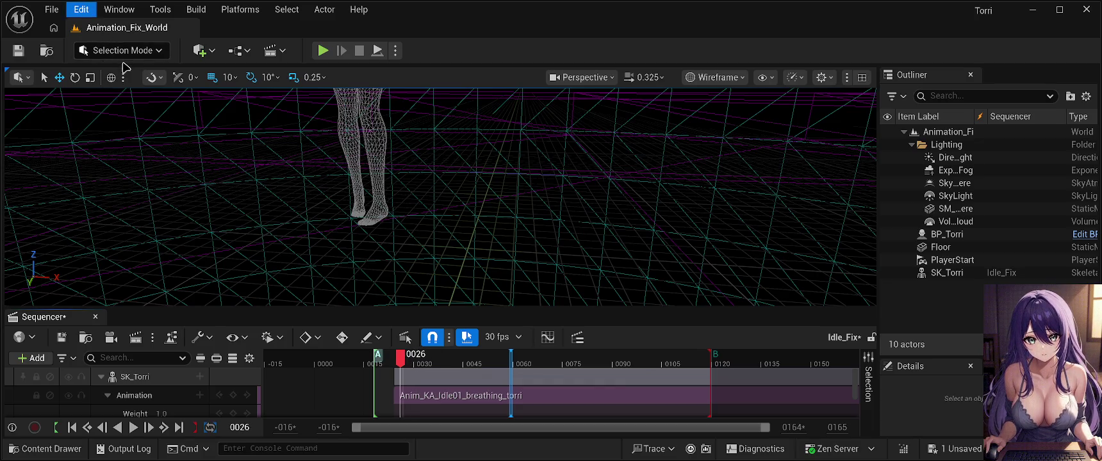
Step: Undo the start trim, preview frame 0006, then shift the section 6 frames later and undo that shift
key("ctrl+z")
mouse_move(403, 362)
left_mouse_down()
mouse_move(314, 362)
mouse_move(334, 362)
left_mouse_up()
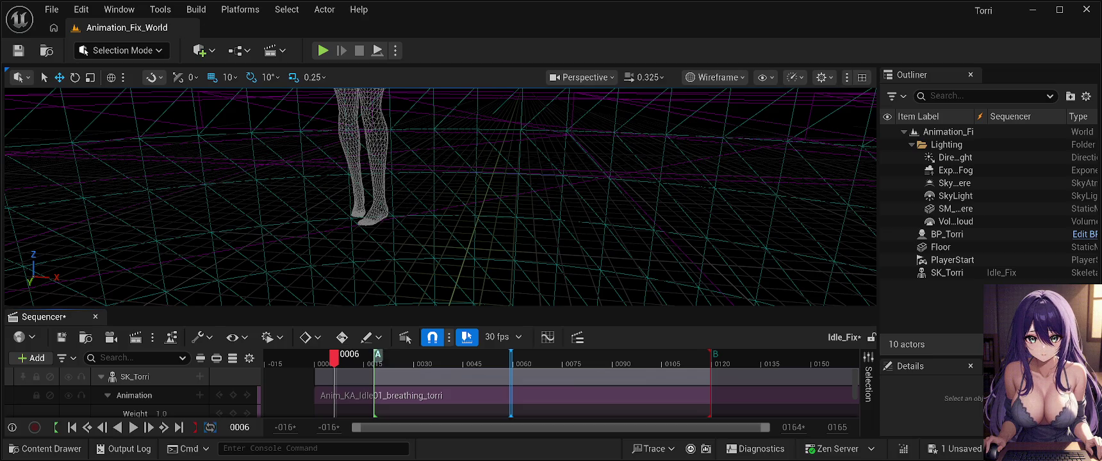
mouse_move(375, 354)
left_mouse_down()
mouse_move(420, 356)
mouse_move(376, 356)
left_mouse_up()
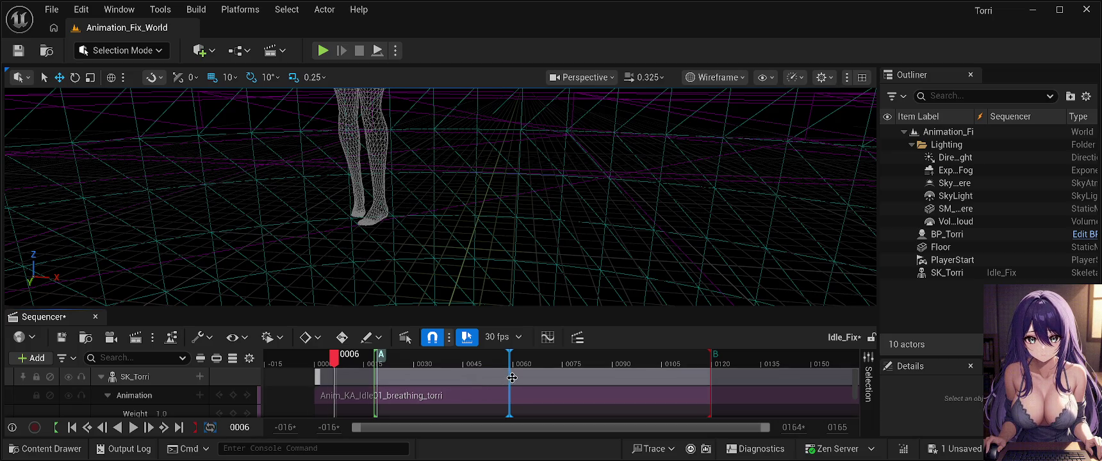
mouse_move(512, 373)
left_mouse_down()
mouse_move(531, 370)
mouse_move(448, 374)
mouse_move(559, 373)
mouse_move(120, 377)
mouse_move(679, 400)
mouse_move(528, 408)
left_mouse_up()
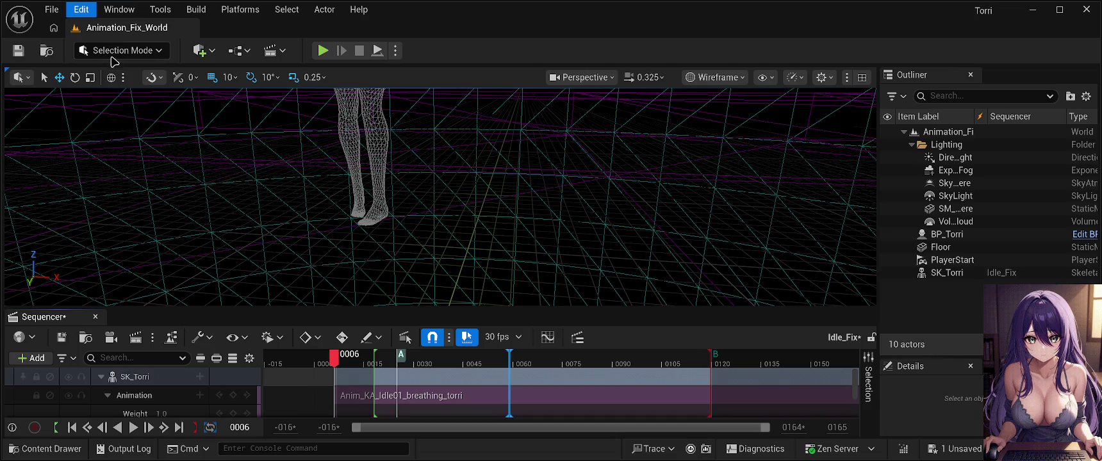
key("ctrl+z")
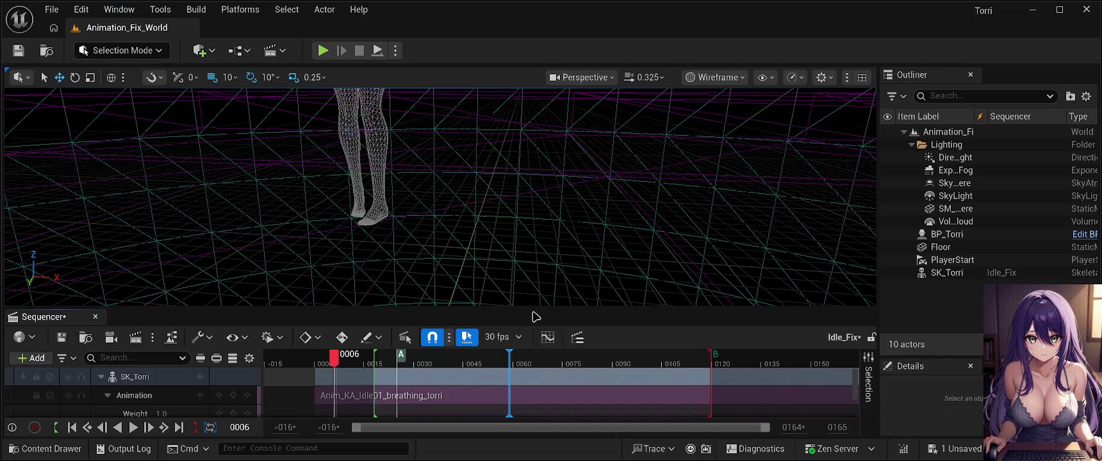
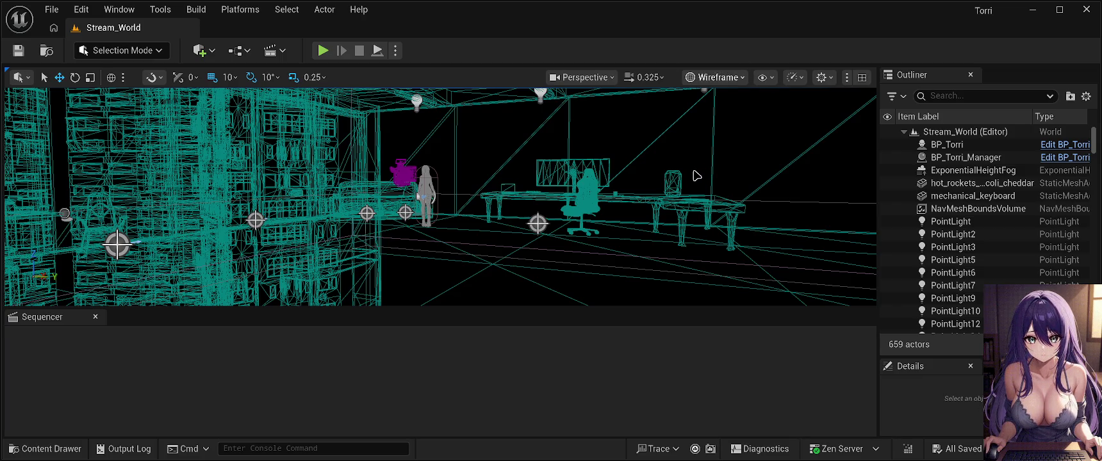
Step: Switch the viewport to Lit Wireframe, close the Sequencer panel, and fly into the room
key("alt+2")
mouse_move(683, 161)
left_mouse_down()
mouse_move(675, 106)
mouse_move(679, 148)
mouse_move(609, 153)
mouse_move(718, 155)
mouse_move(634, 157)
left_mouse_up()
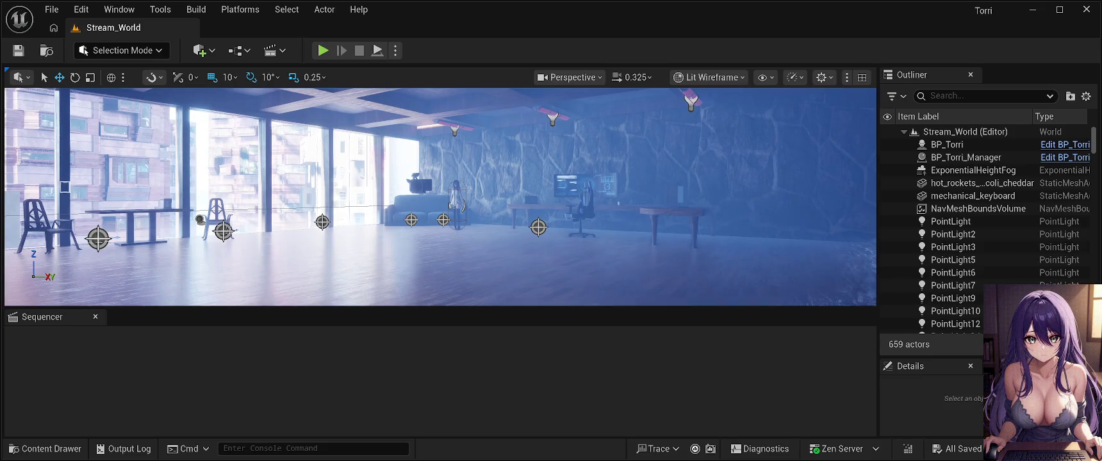
left_click(95, 317)
left_click_drag(359, 269, 359, 243)
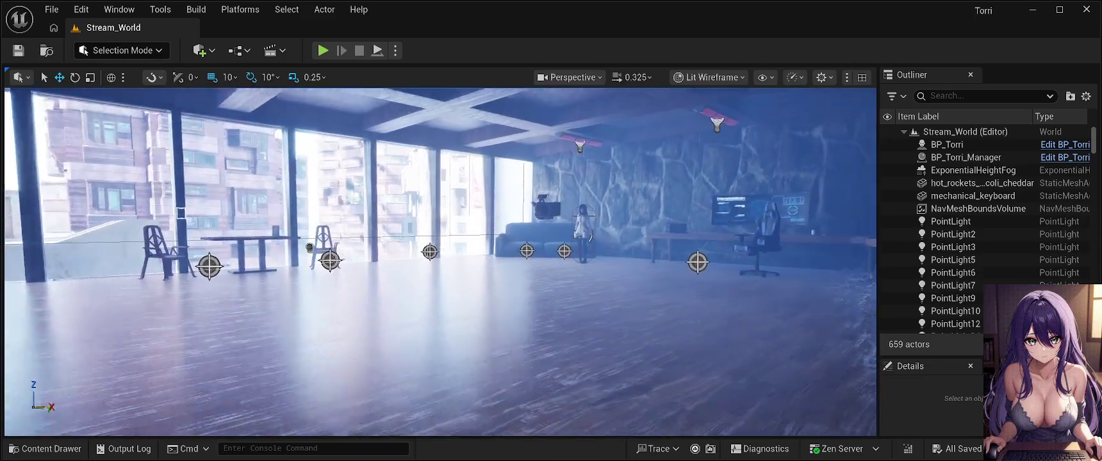
key("ctrl+space")
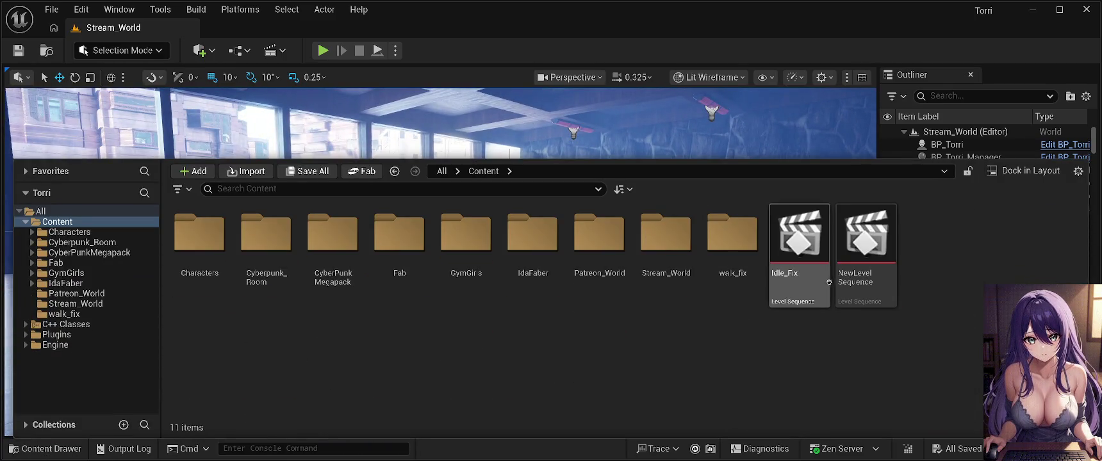
Step: Delete Idle_Fix from Content and drag NewLevel Sequence into the walk_fix folder
left_click(799, 266)
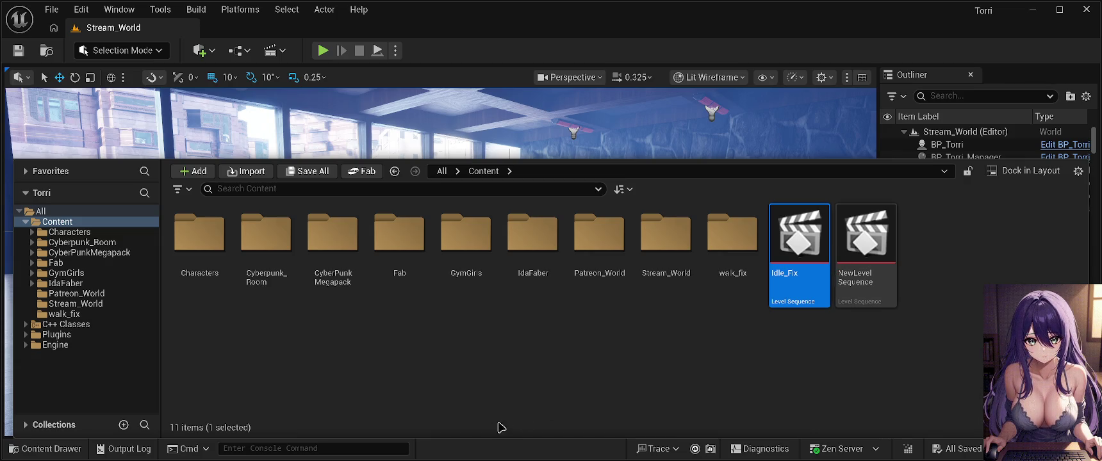
key("Delete")
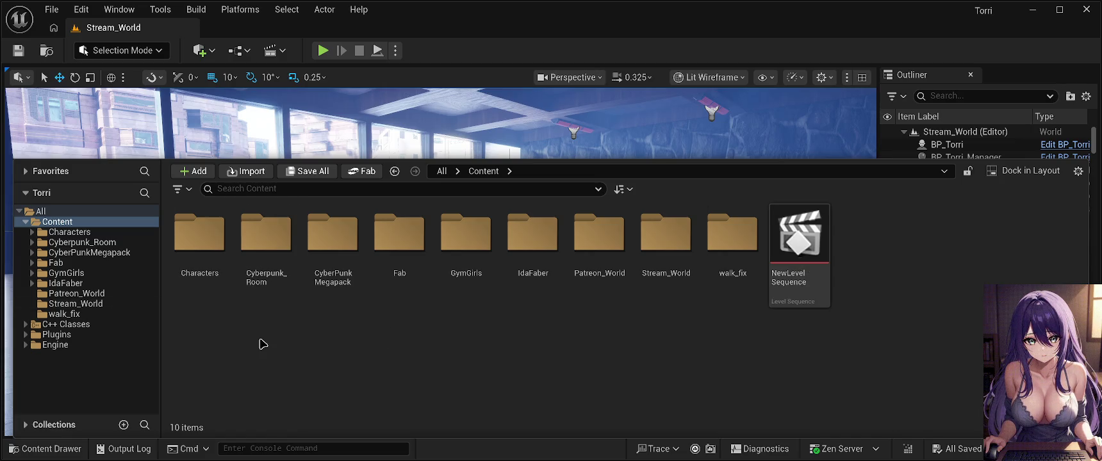
double_click(742, 246)
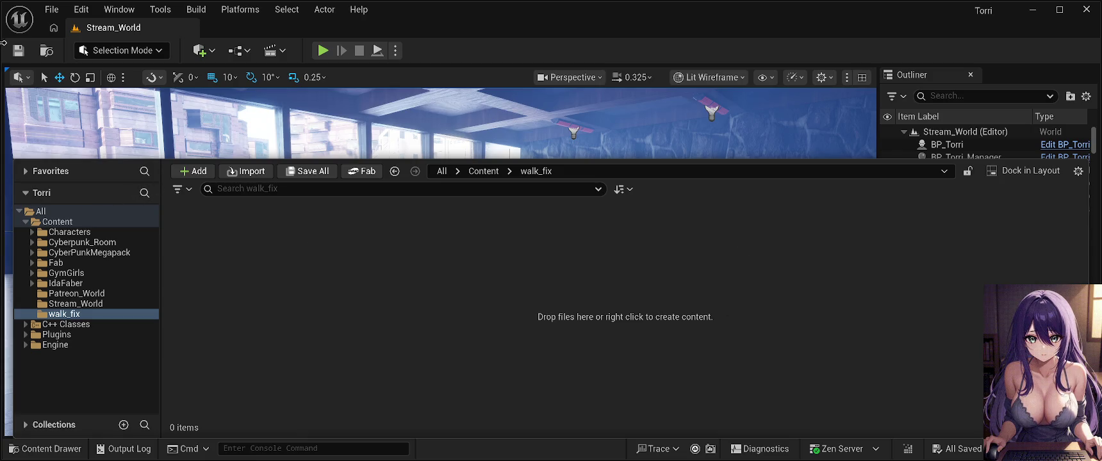
left_click(483, 171)
left_click(803, 251)
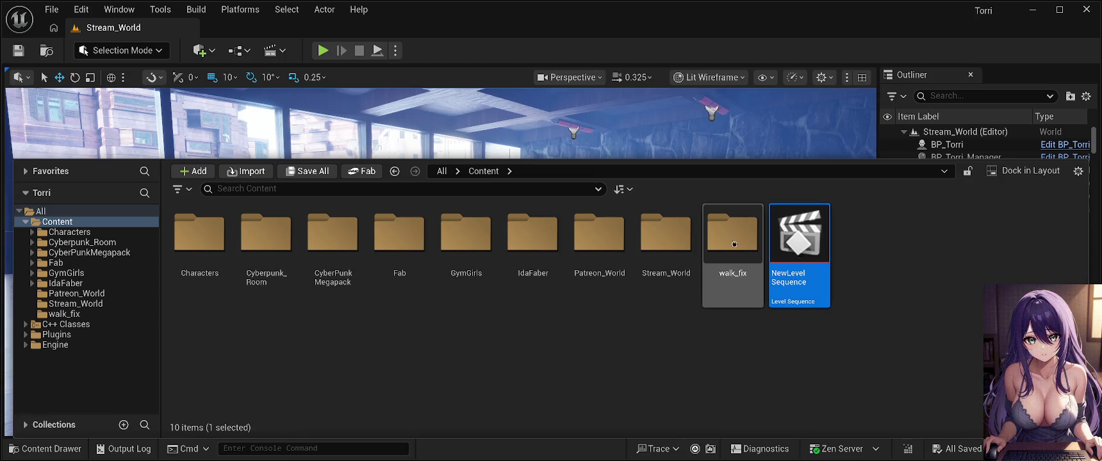
left_click_drag(731, 243, 732, 244)
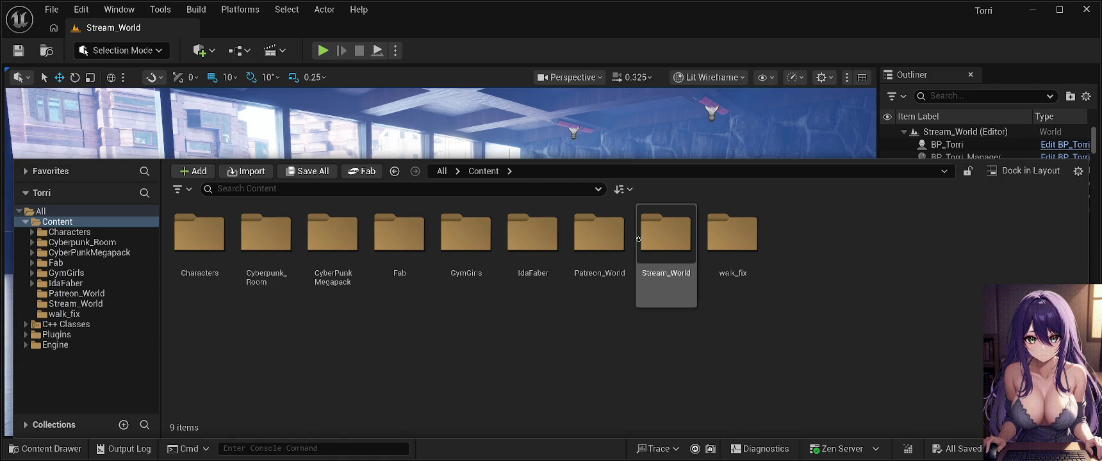
double_click(674, 250)
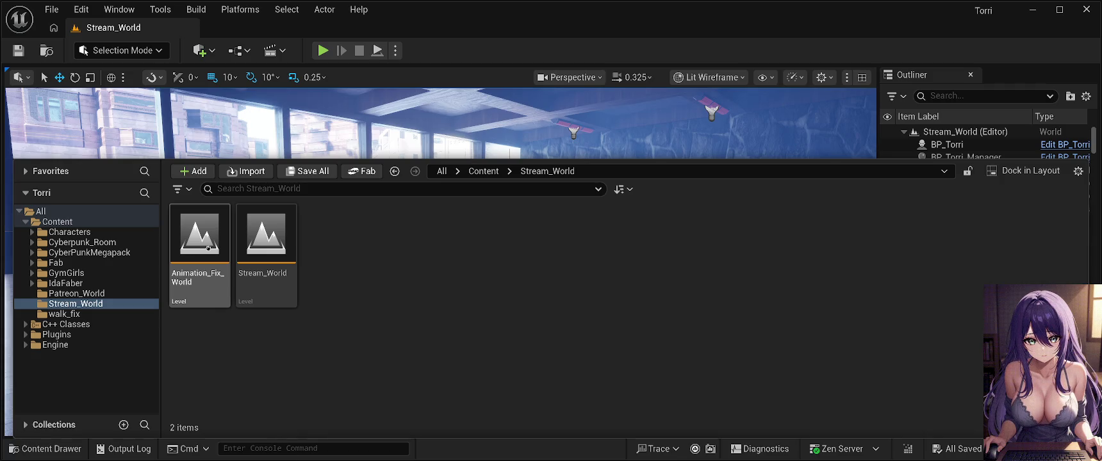
left_click(208, 248)
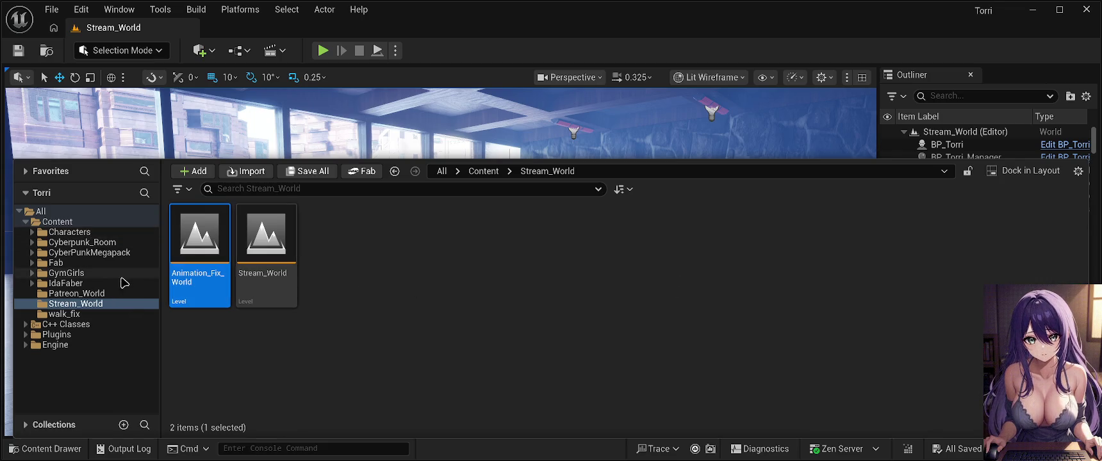
left_click(64, 222)
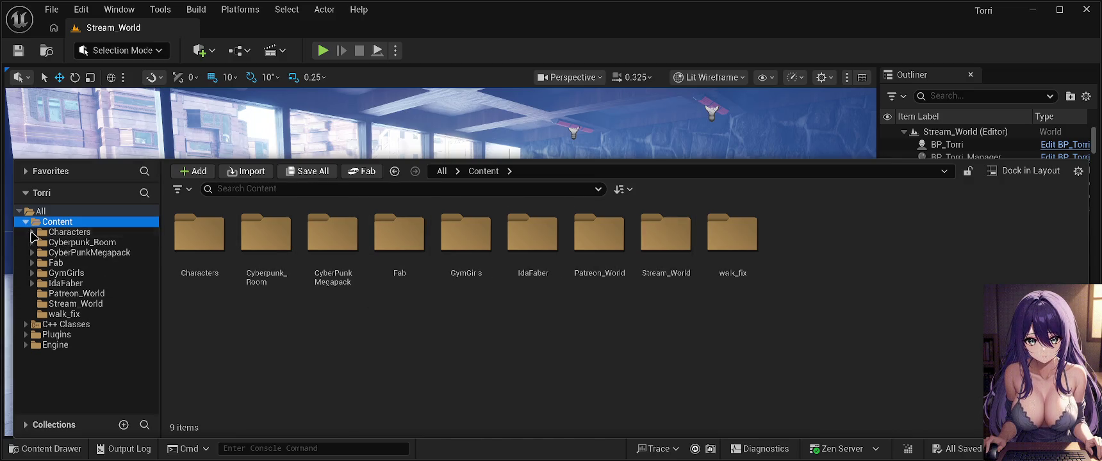
Step: Expand Characters > Torri in the folder tree and open Torri_Animations
left_click(32, 231)
left_click(63, 242)
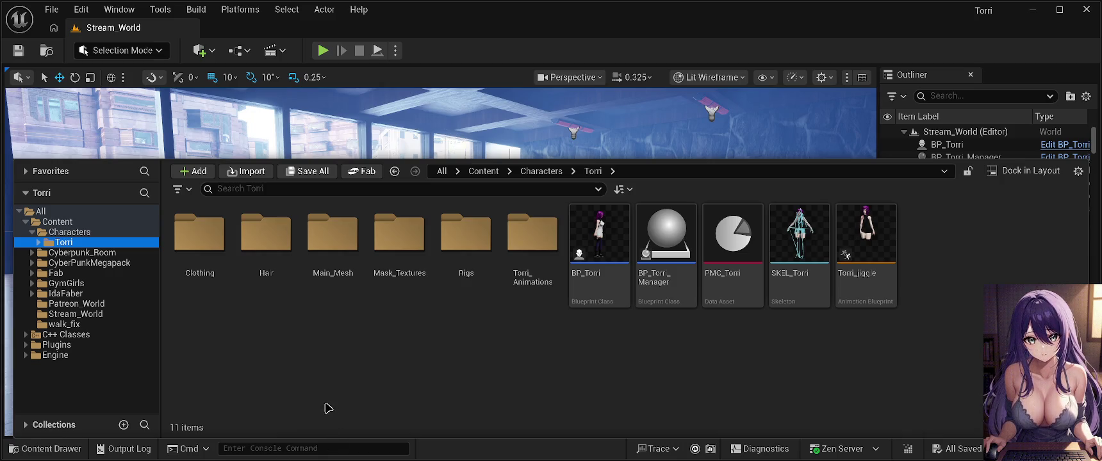
double_click(532, 231)
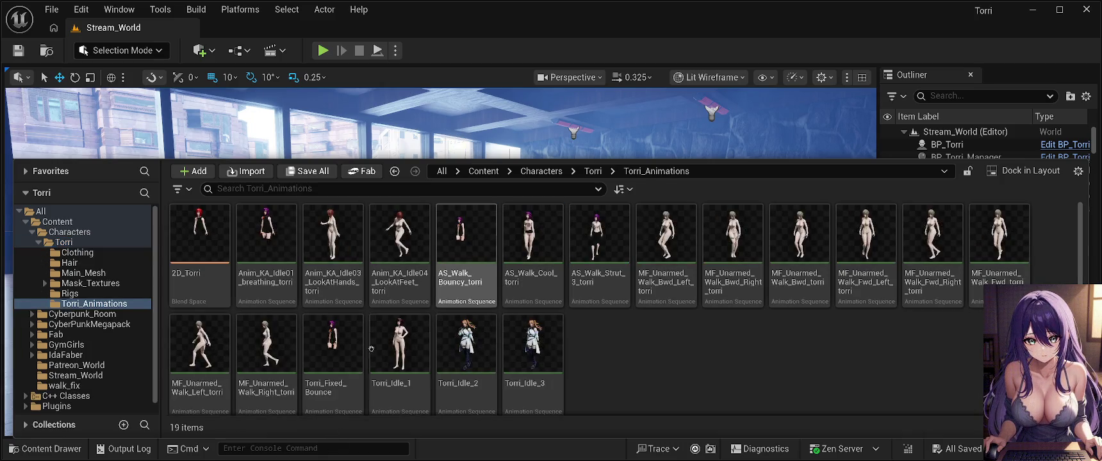
Step: Create an Animation Composite from Anim_KA_Idle01_breathing_torri and start naming it 'Anim'
left_click(272, 247)
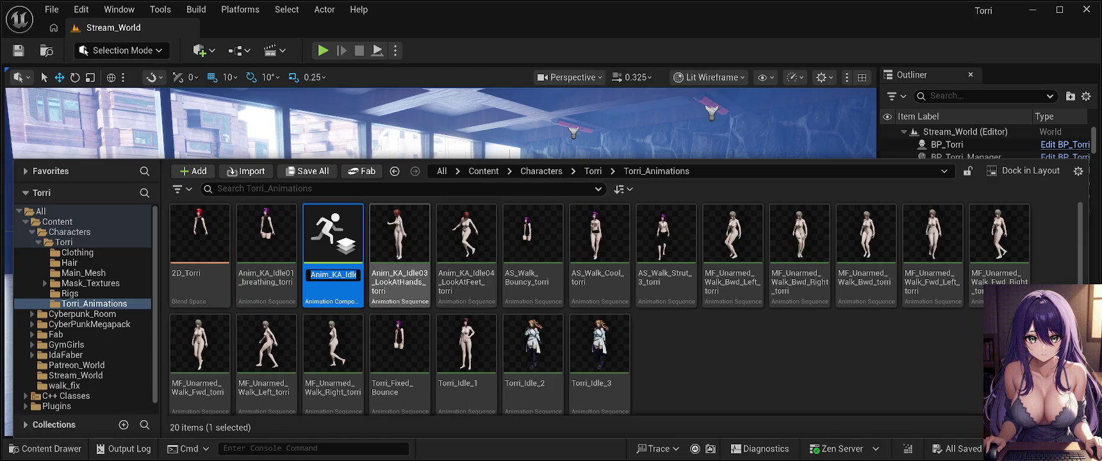
type("Anim")
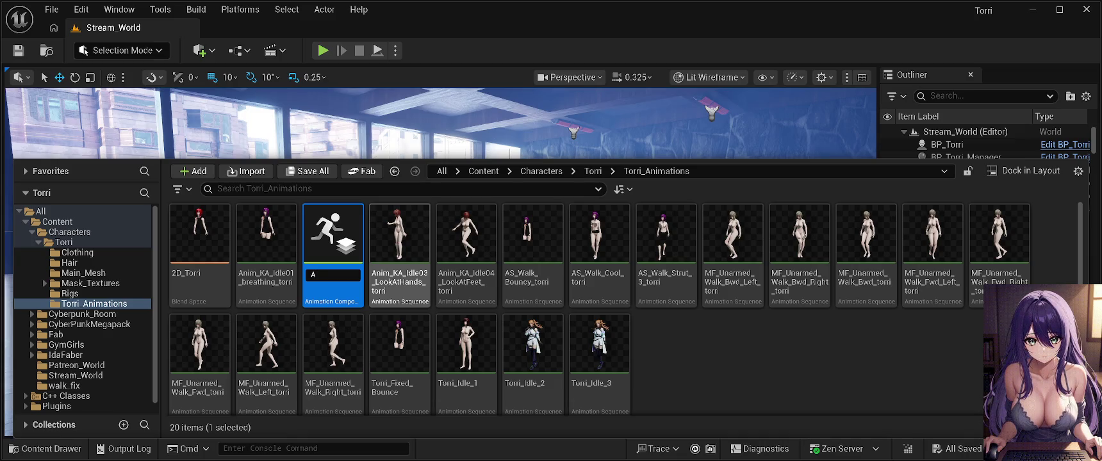